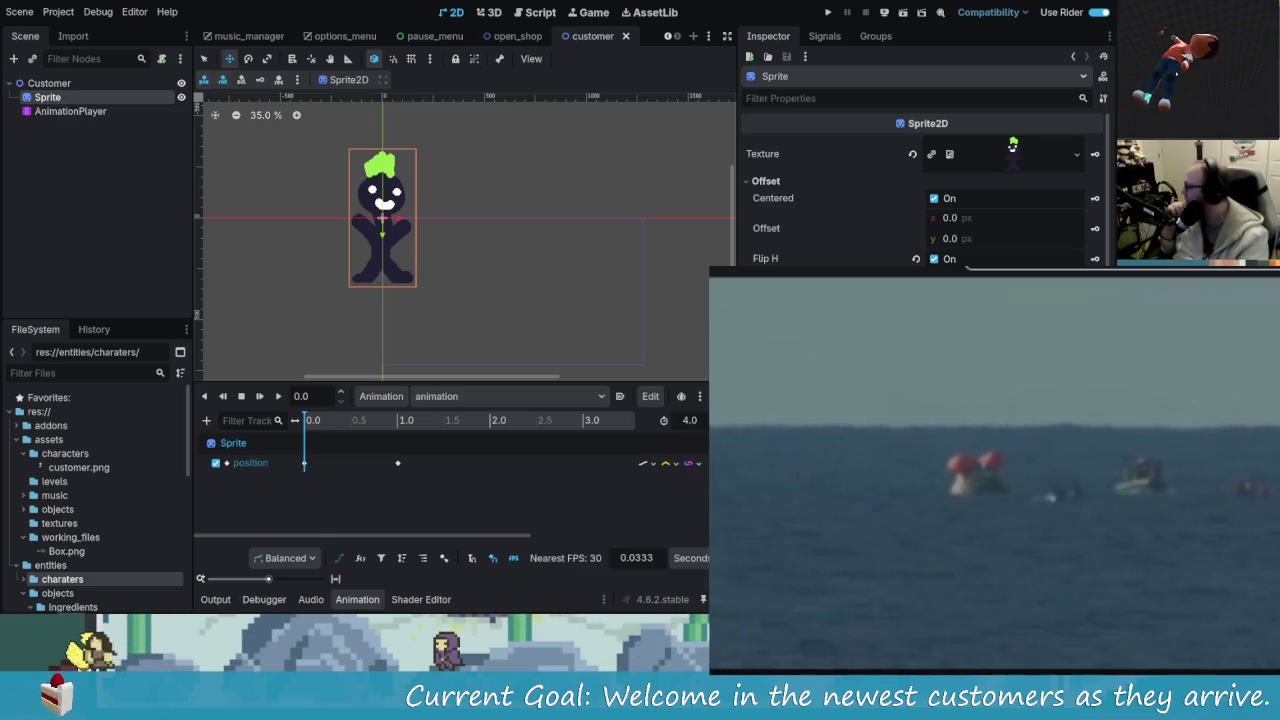
- Switch the stream player's video quality to 480p
mouse_move(735, 660)
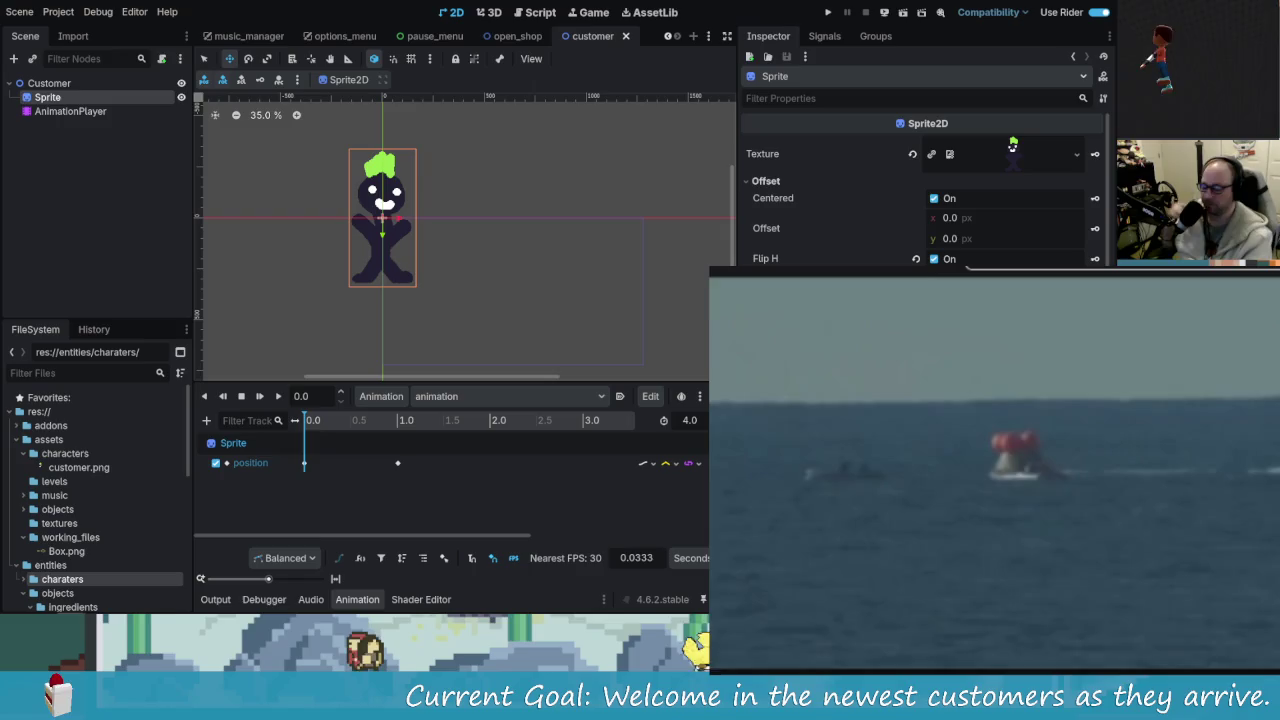
mouse_move(1204, 609)
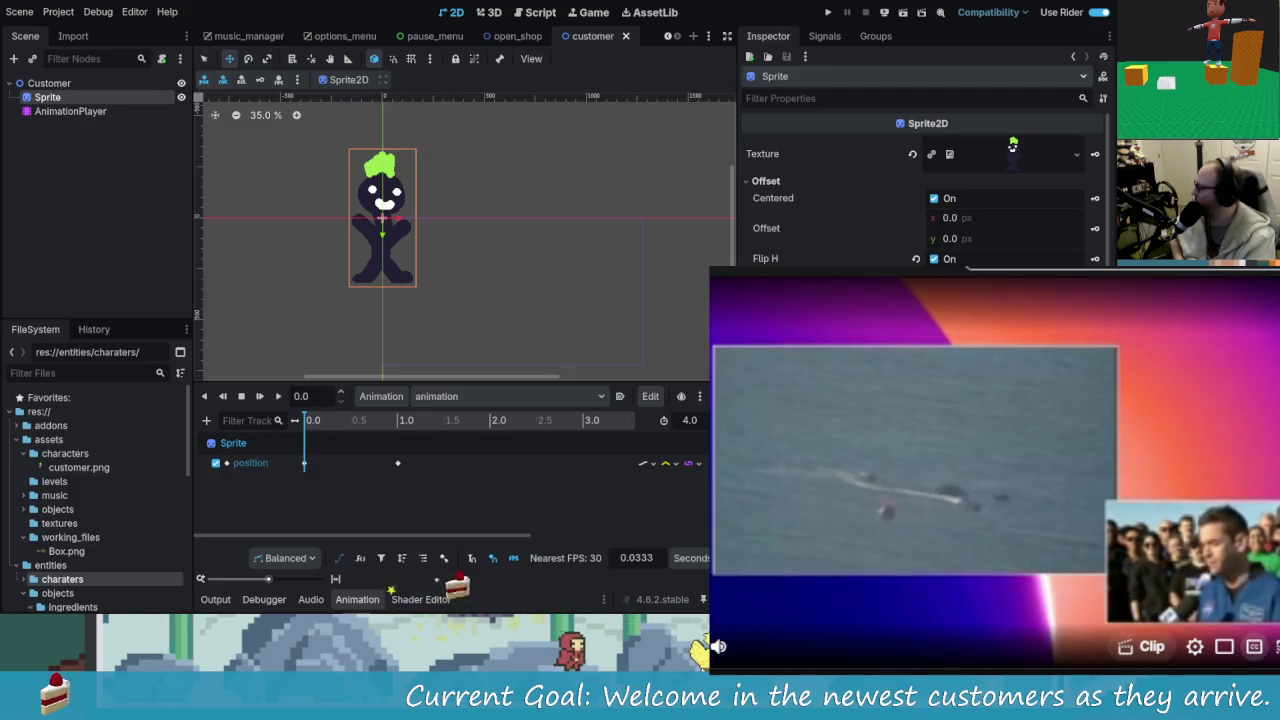
left_click(1194, 646)
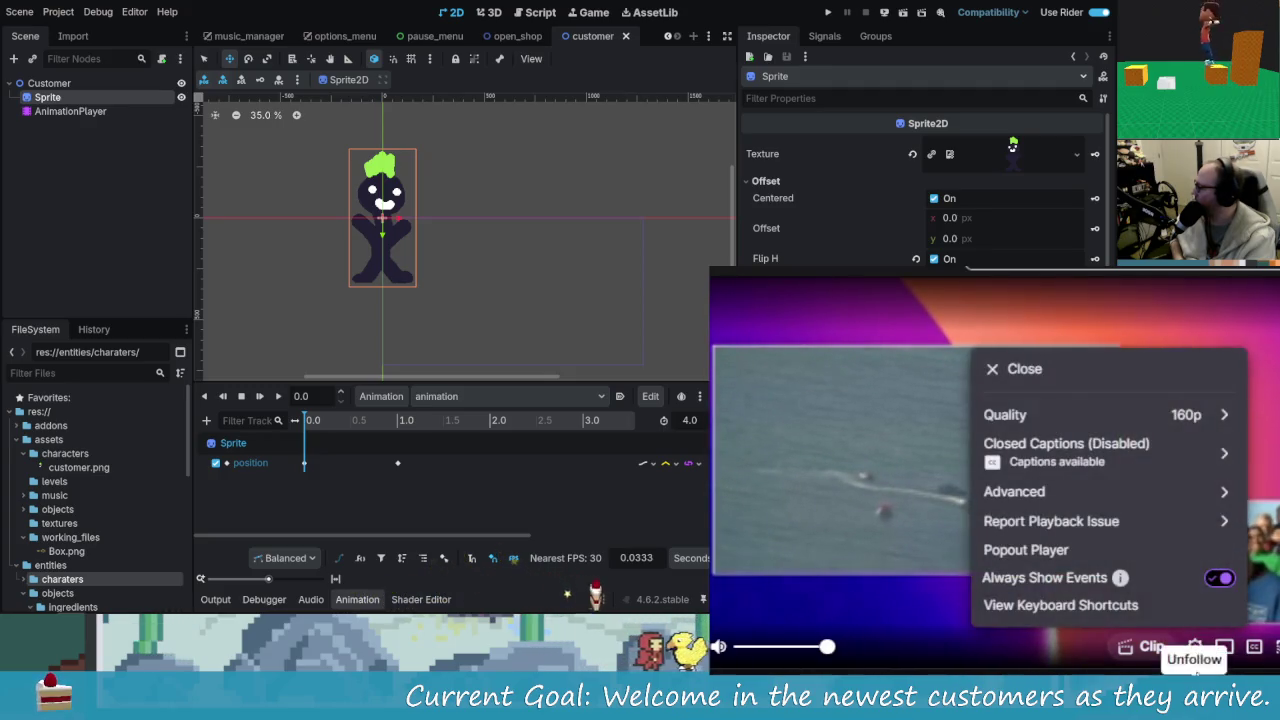
left_click(1183, 418)
left_click(993, 548)
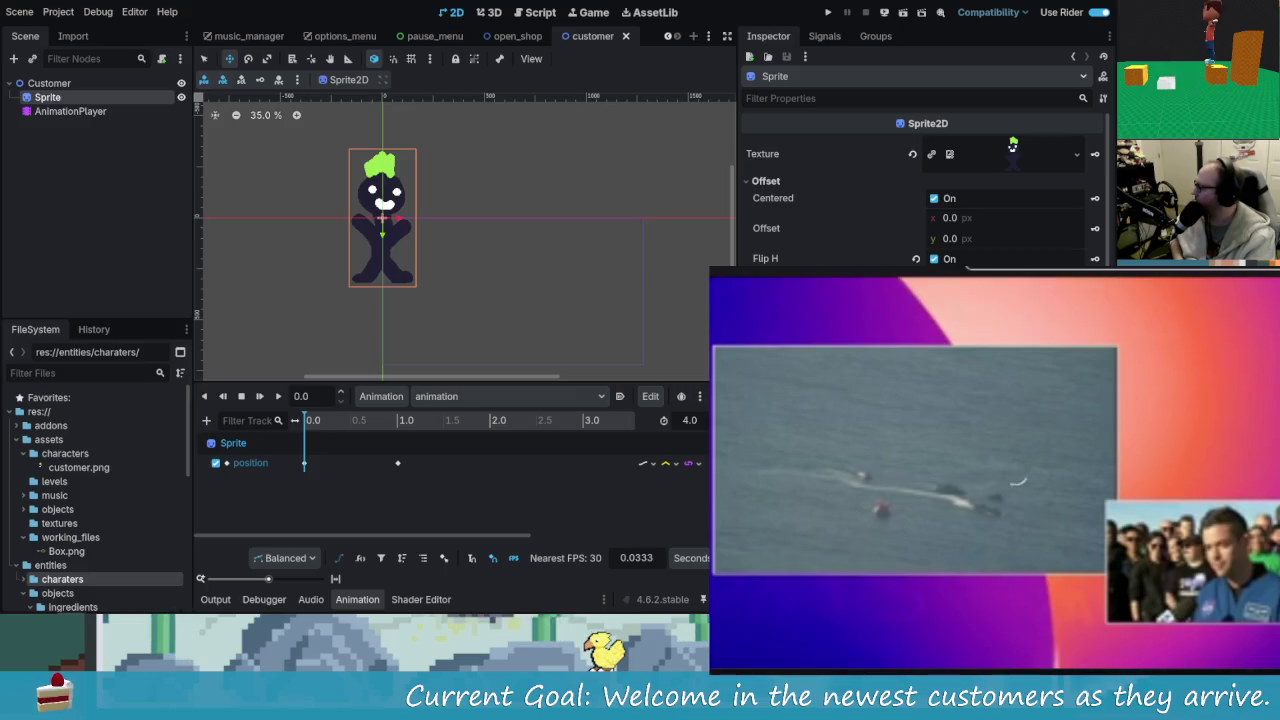
scroll(995, 460, "down", 1)
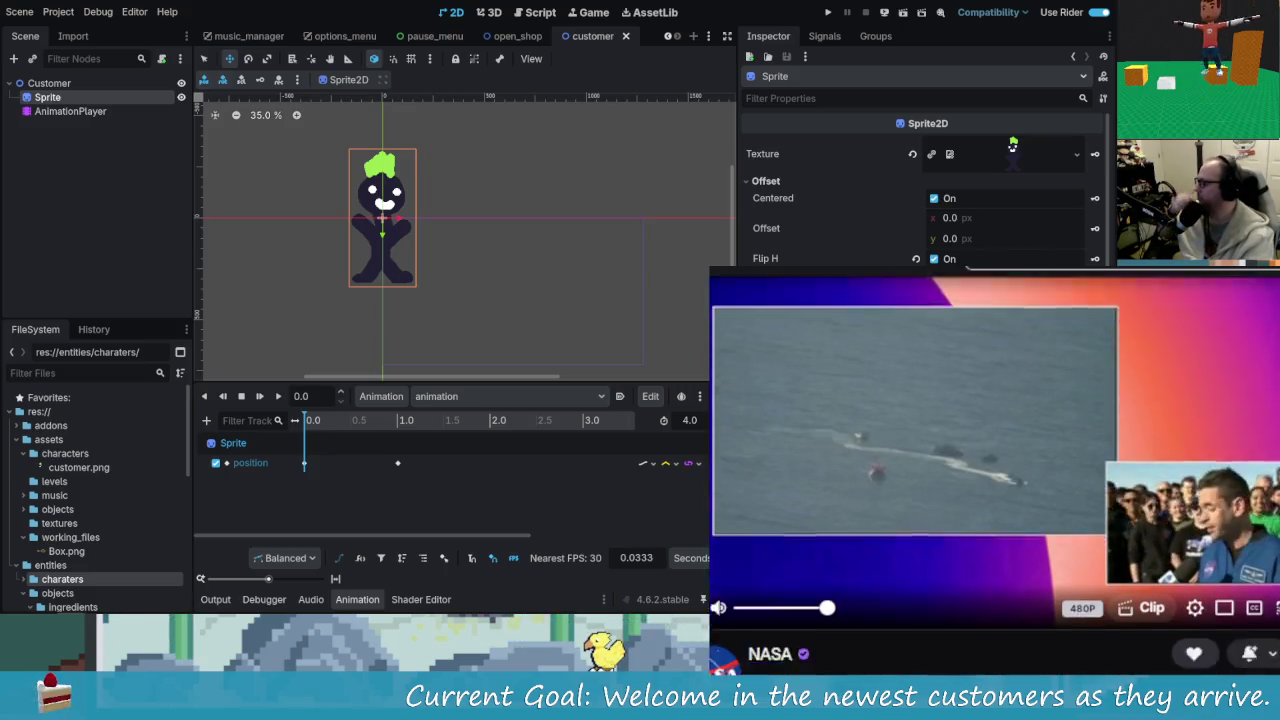
scroll(995, 460, "up", 1)
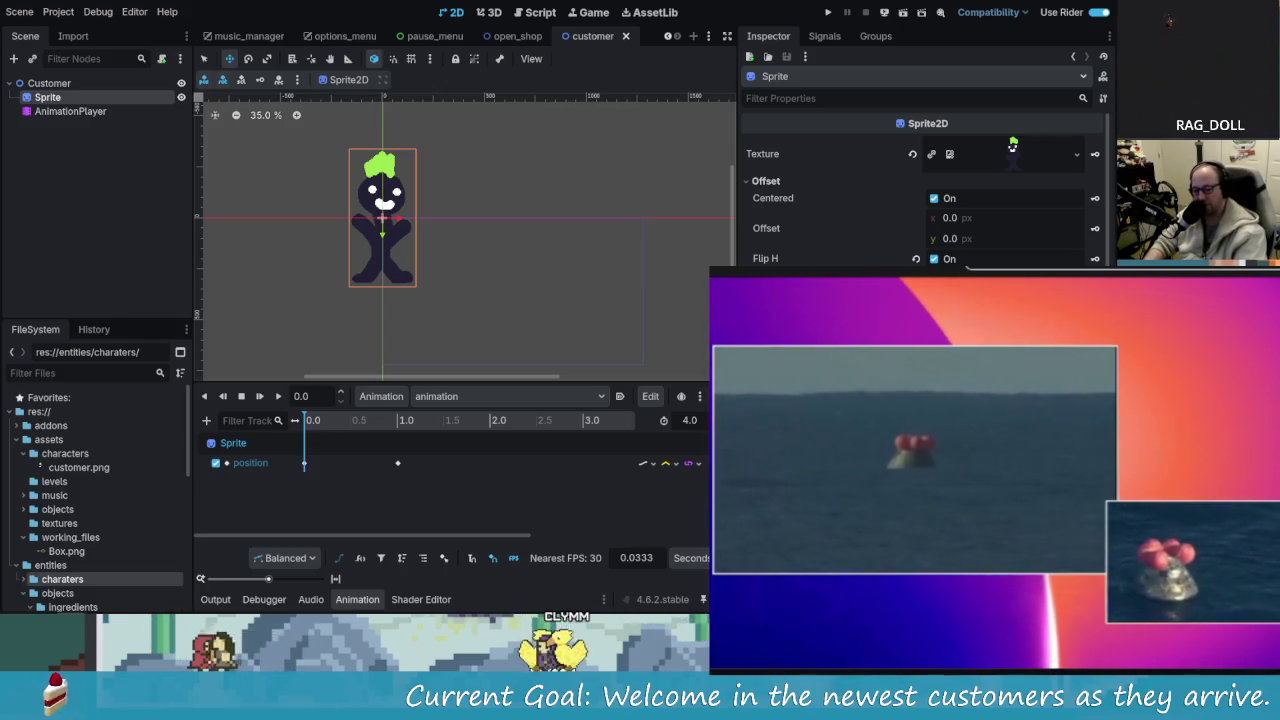
mouse_move(730, 560)
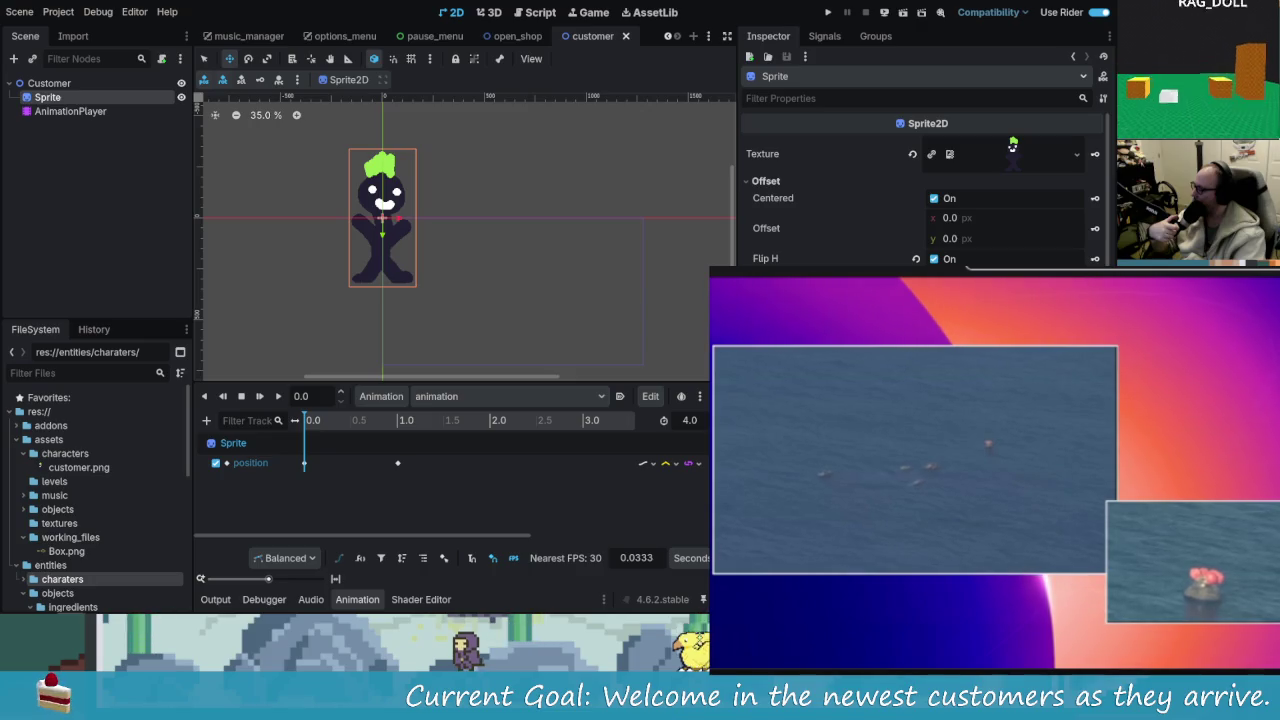
mouse_move(725, 632)
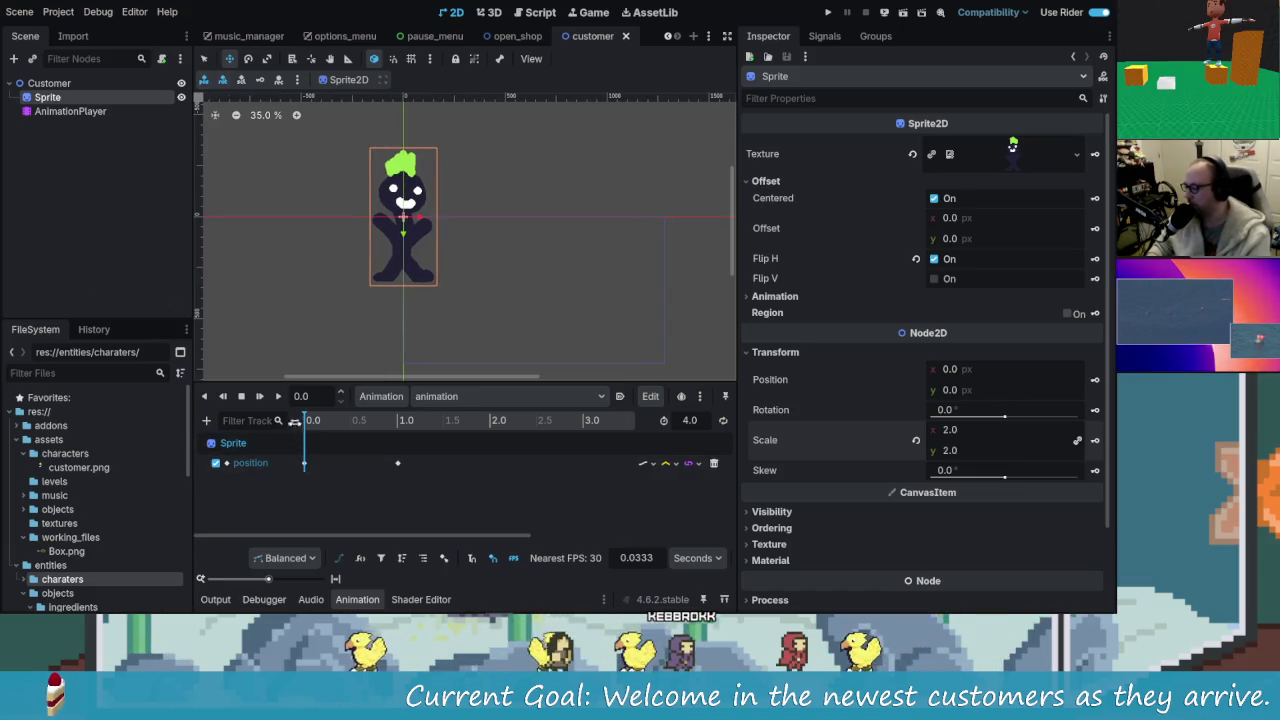
- Scrub the timeline to preview the sprite's movement, then key the Sprite's Flip H into the animation
left_click(334, 422)
mouse_move(334, 425)
left_mouse_down()
mouse_move(425, 425)
mouse_move(274, 423)
mouse_move(407, 434)
mouse_move(292, 430)
left_mouse_up()
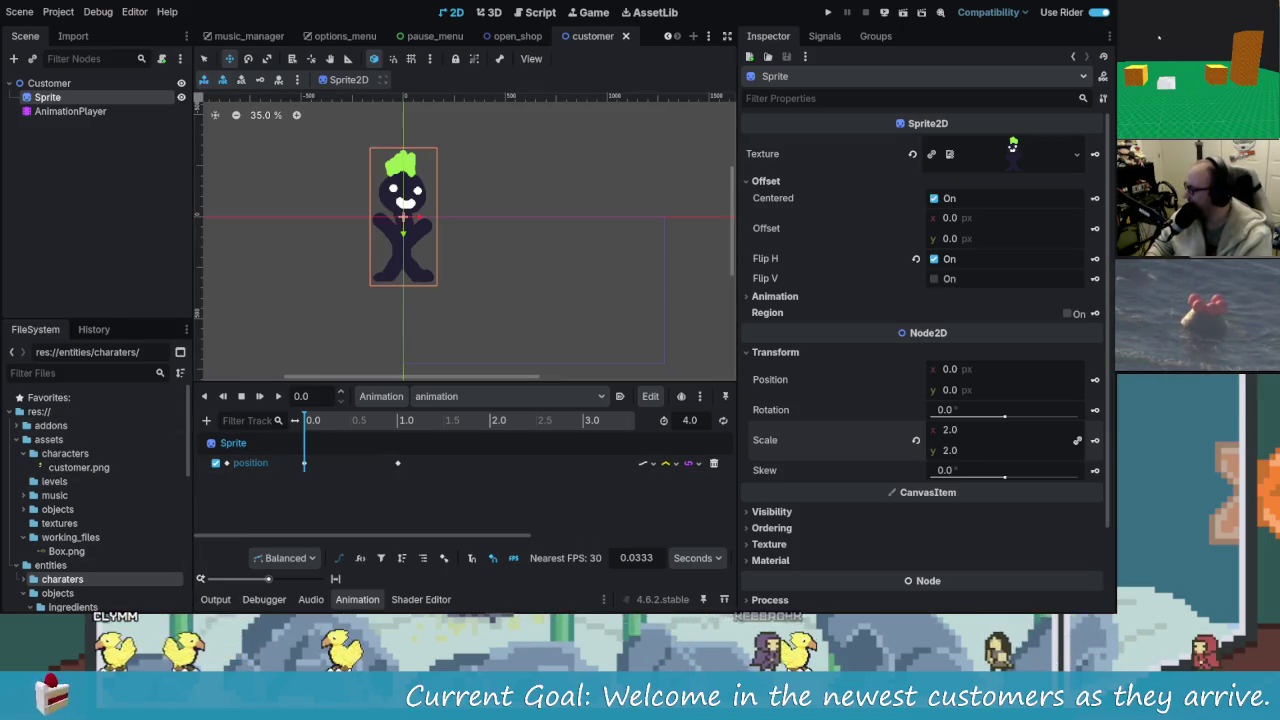
mouse_move(306, 421)
left_mouse_down()
mouse_move(308, 432)
mouse_move(400, 440)
mouse_move(306, 455)
mouse_move(428, 460)
mouse_move(299, 477)
left_mouse_up()
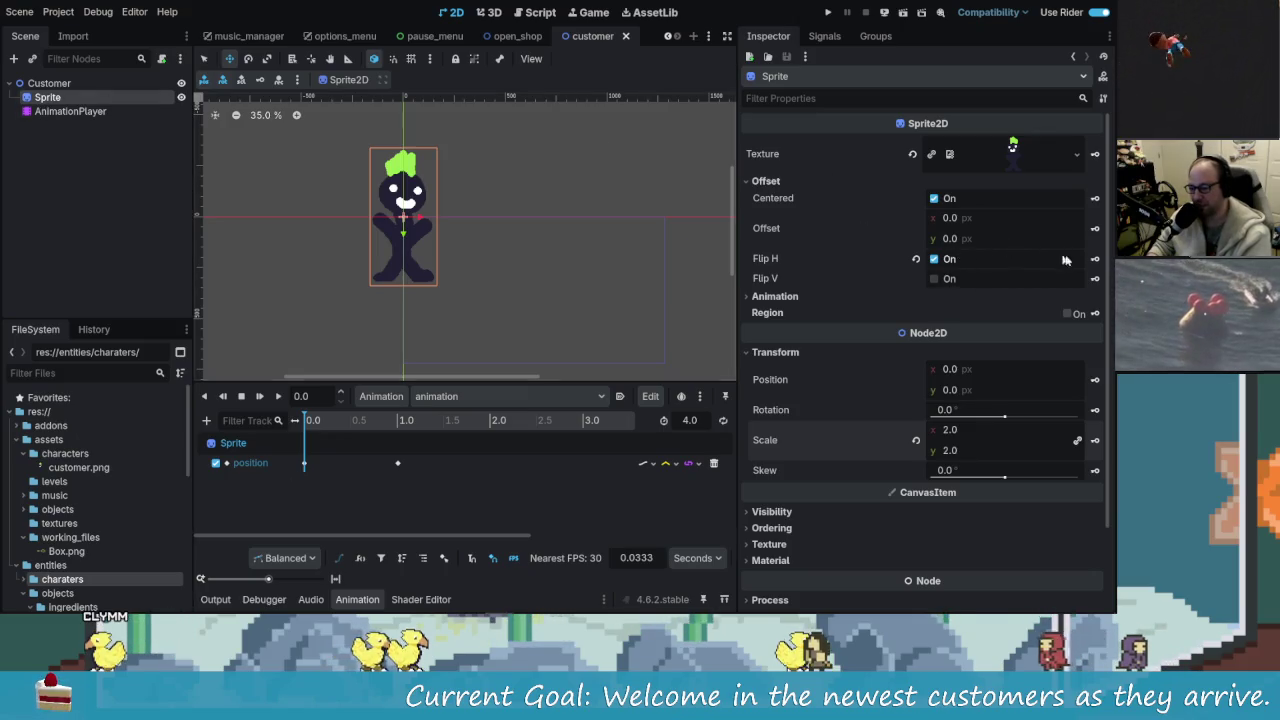
left_click(1096, 259)
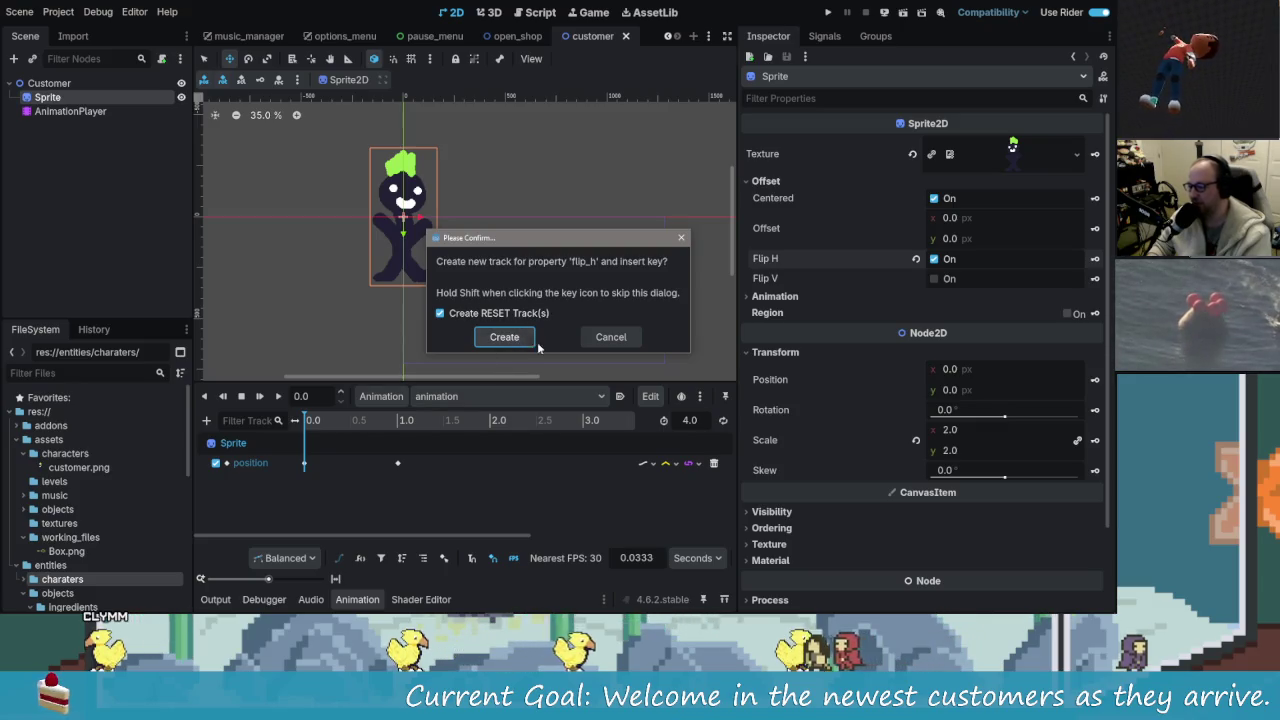
- Confirm the new flip_h track and key at 0.0, then select that keyframe to inspect it
left_click(505, 338)
mouse_move(307, 428)
left_mouse_down()
mouse_move(325, 428)
mouse_move(297, 433)
left_mouse_up()
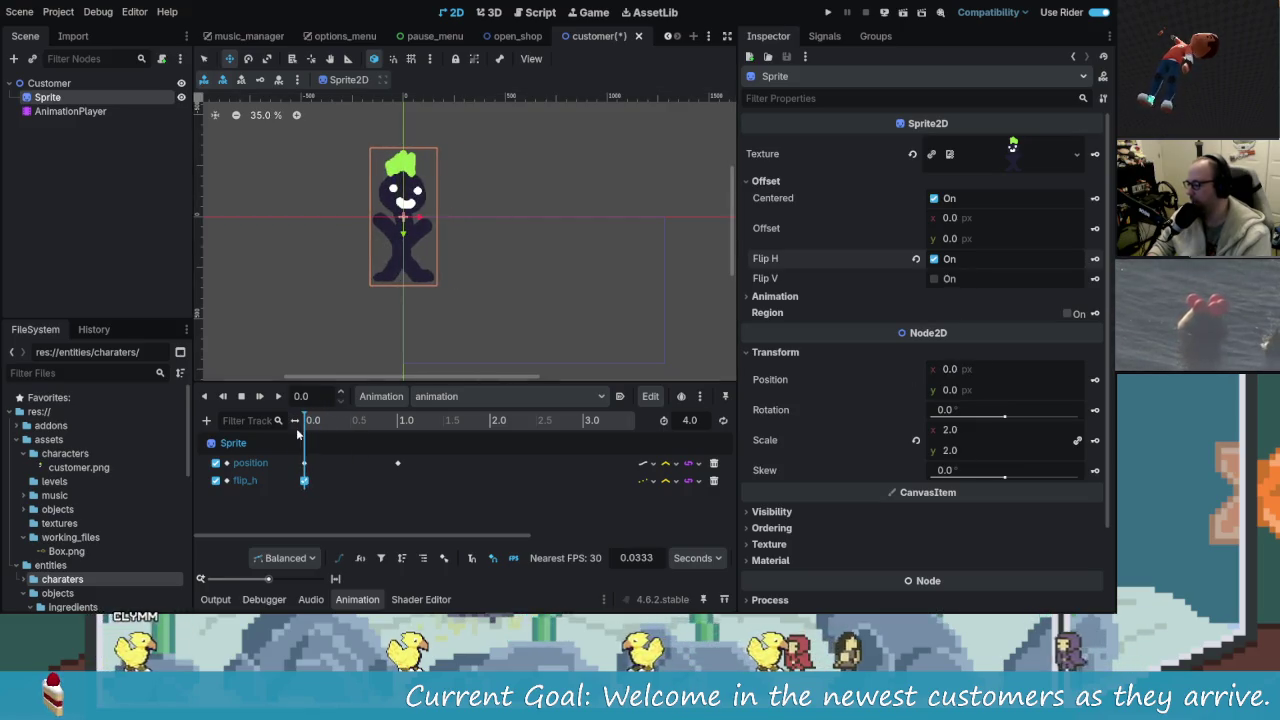
scroll(297, 430, "down", 2)
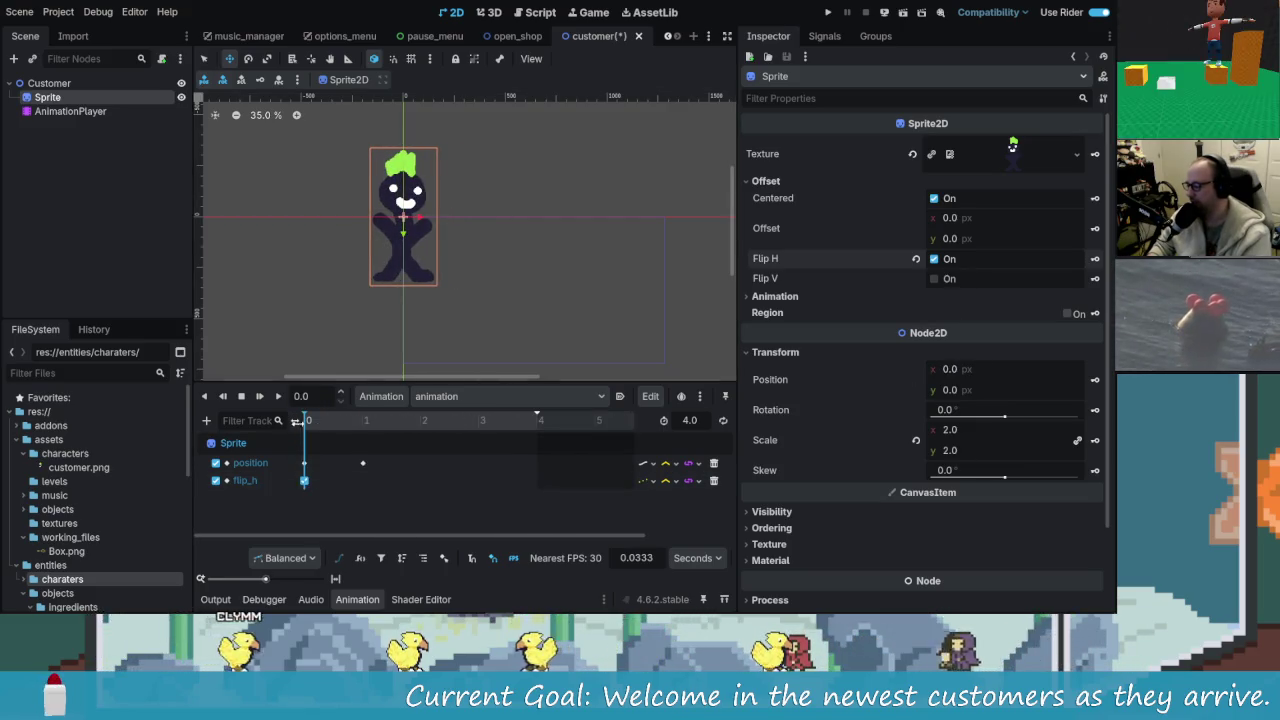
mouse_move(297, 430)
left_mouse_down()
mouse_move(329, 430)
mouse_move(313, 430)
left_mouse_up()
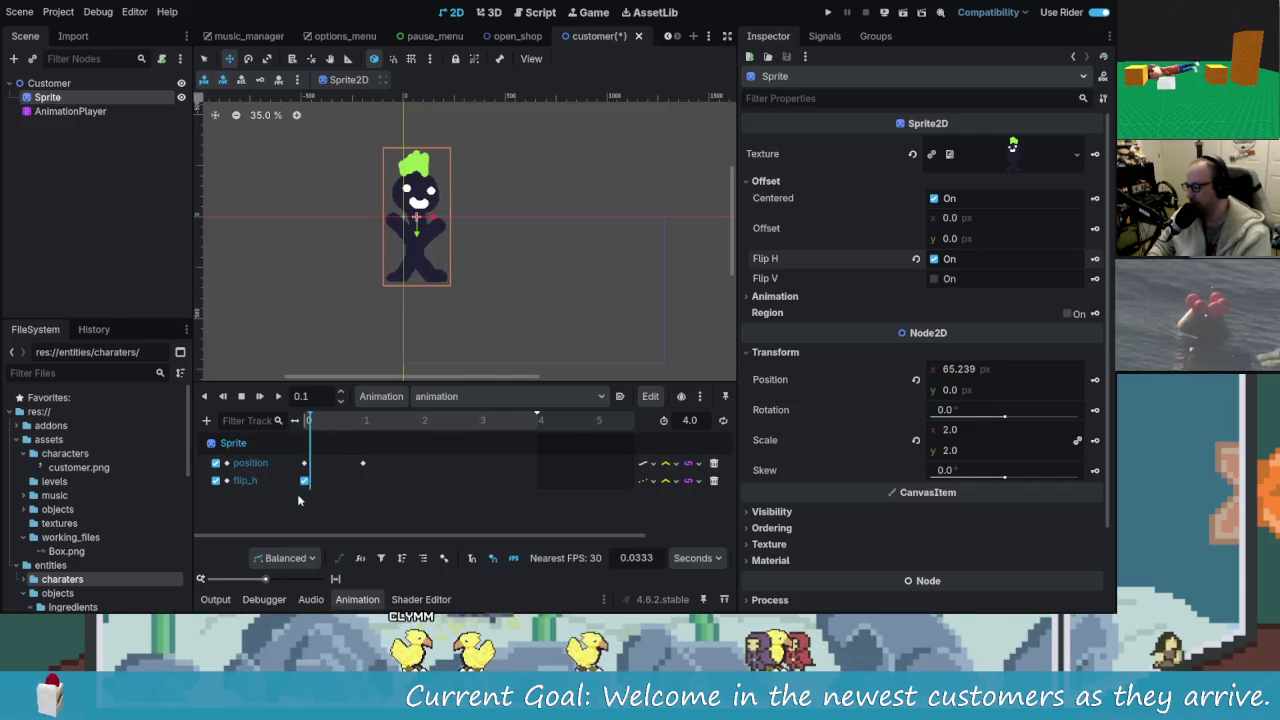
right_click(305, 483)
left_click(338, 514)
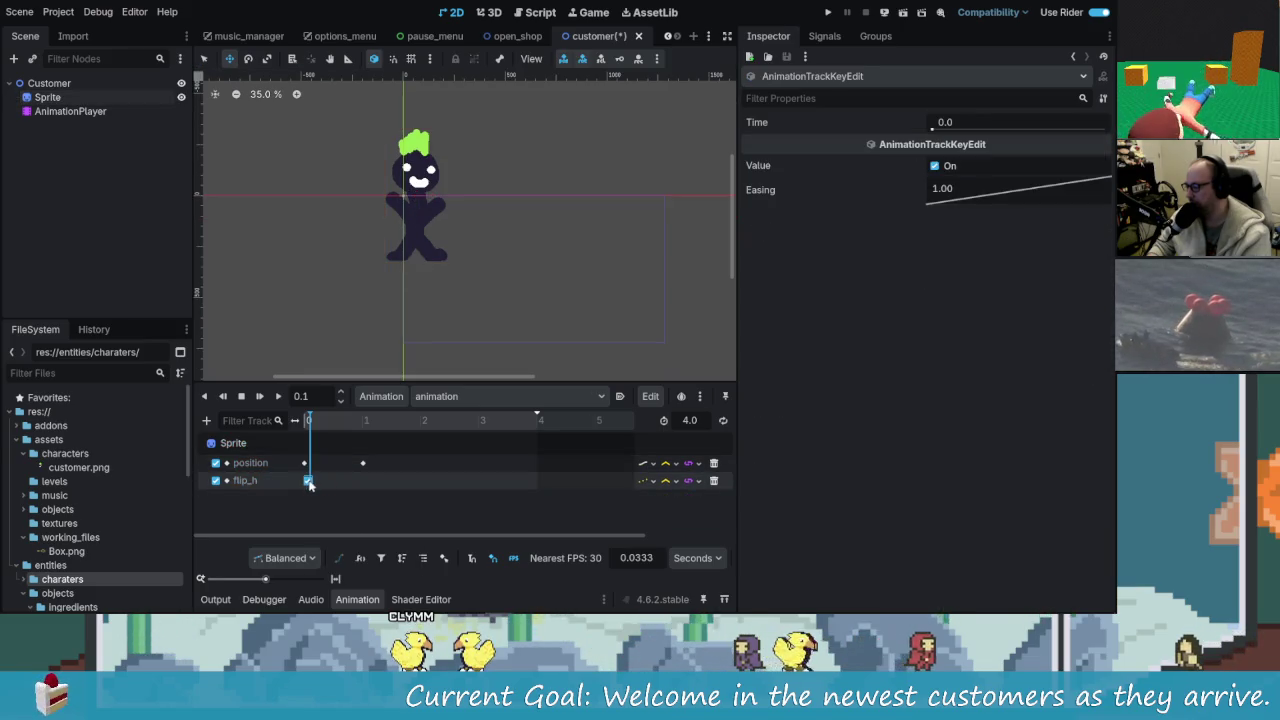
- Copy the flip_h keyframe and paste a second copy at 0.3 s
left_click(316, 482)
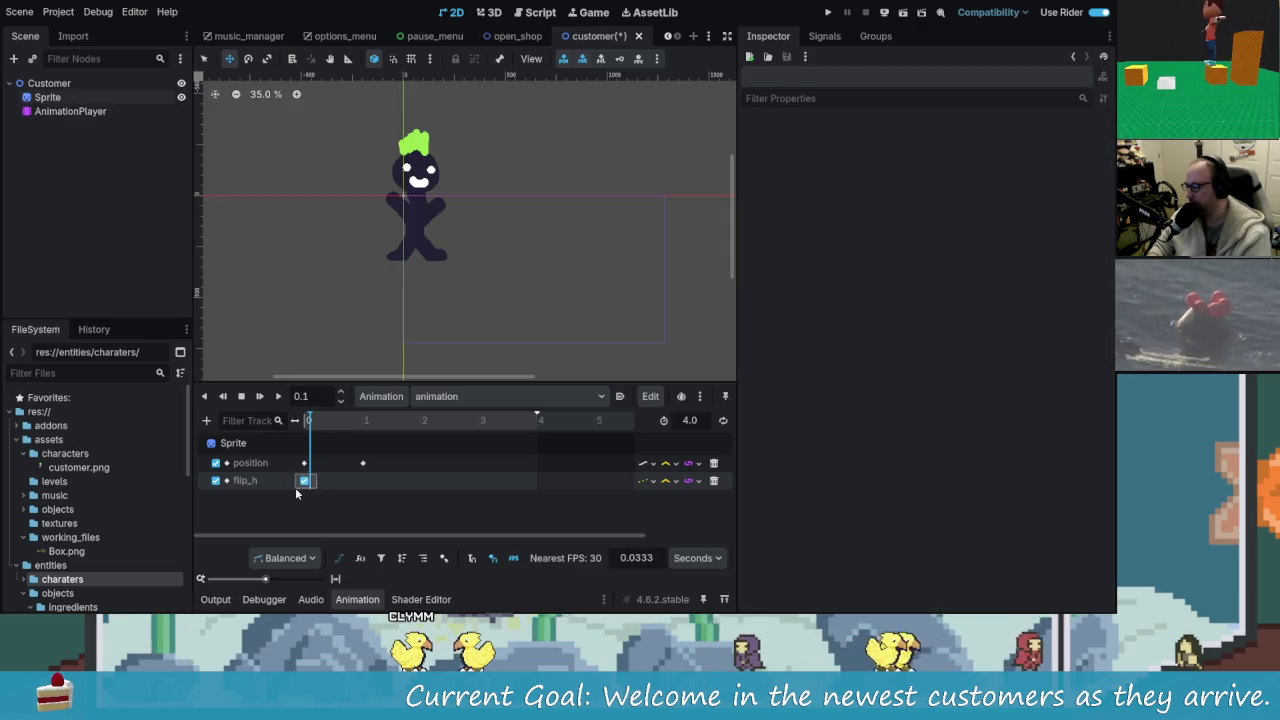
left_click(305, 481)
right_click(305, 481)
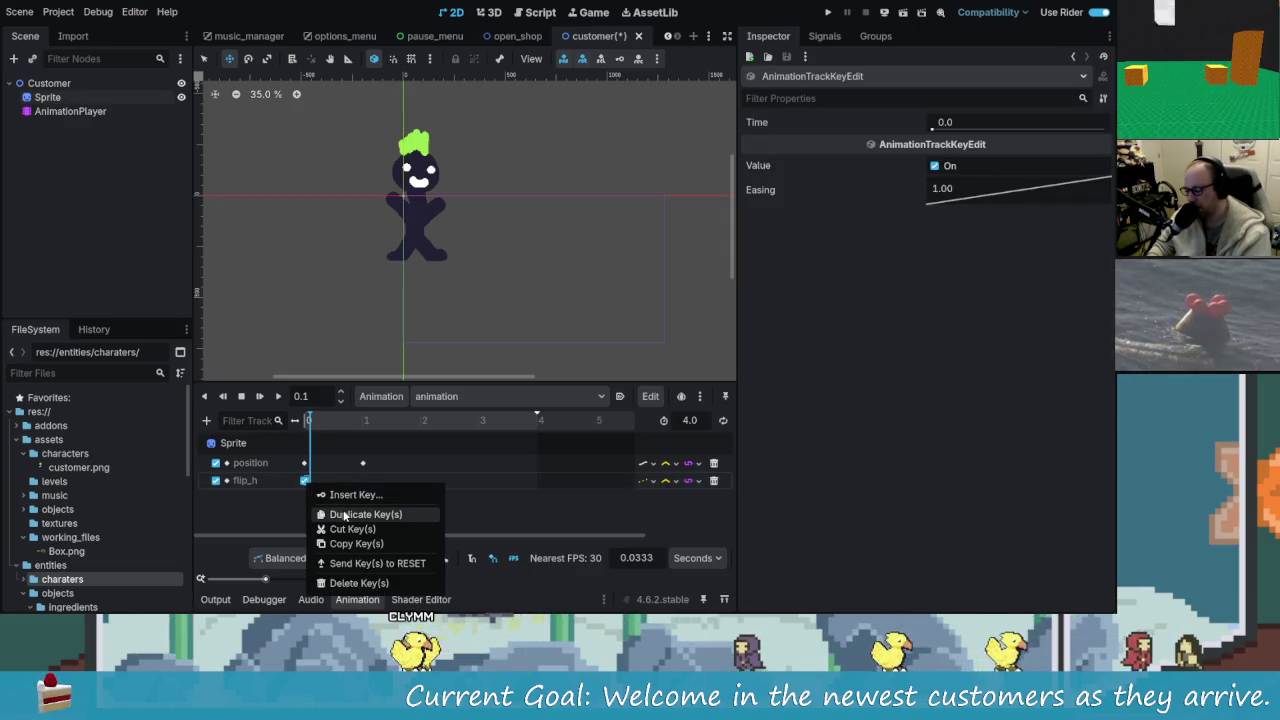
left_click(362, 545)
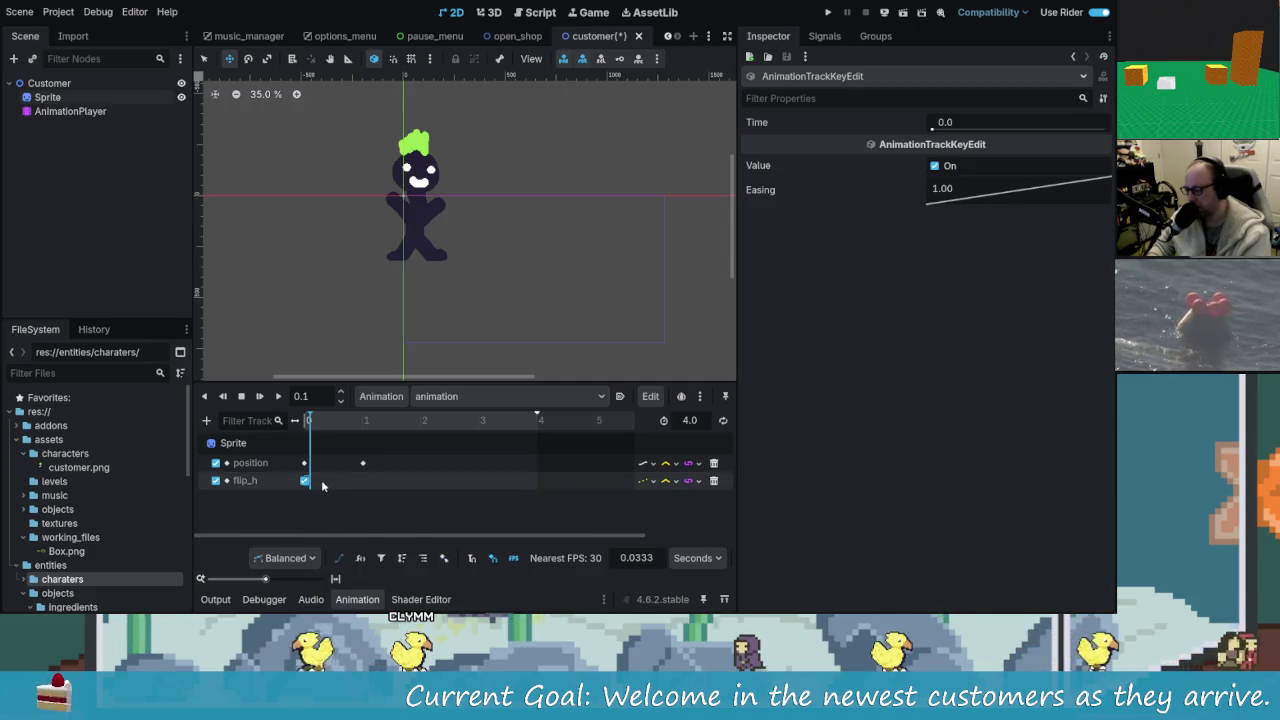
right_click(305, 484)
left_click(383, 558)
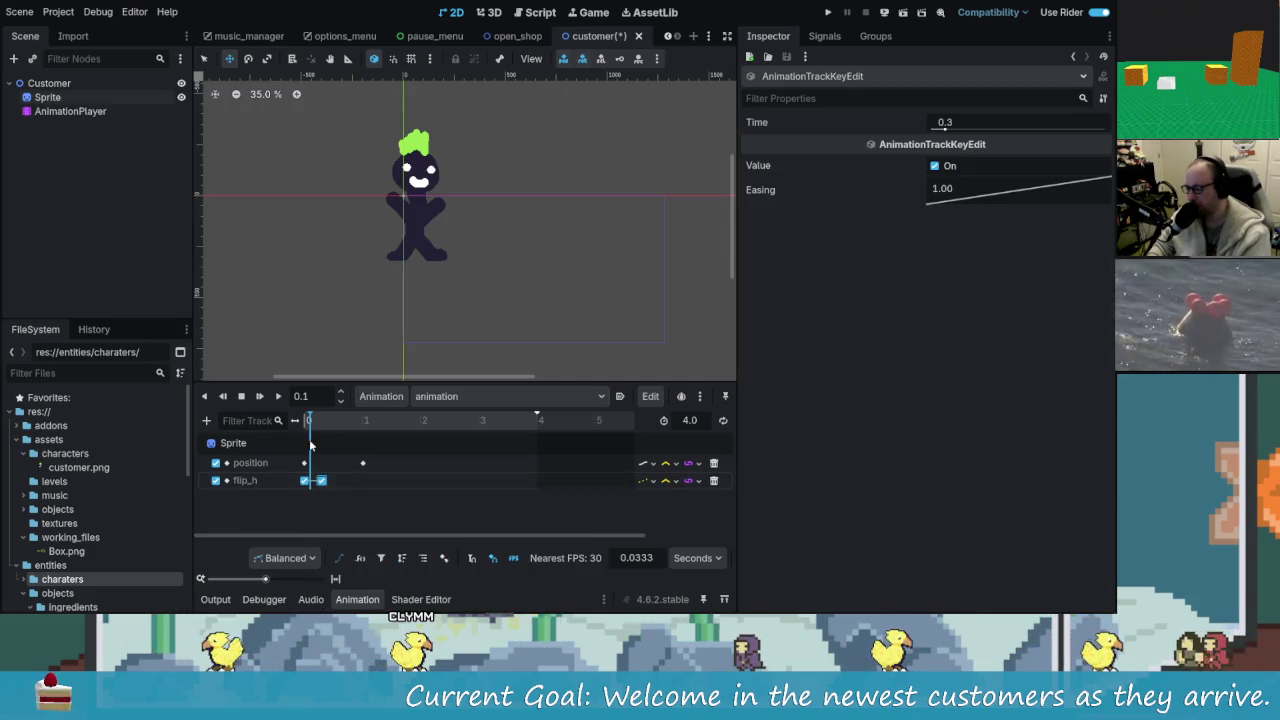
- Select both flip_h keys and duplicate the pair twice along the timeline
mouse_move(338, 490)
left_mouse_down()
mouse_move(298, 474)
mouse_move(375, 498)
left_mouse_up()
key("ctrl+d")
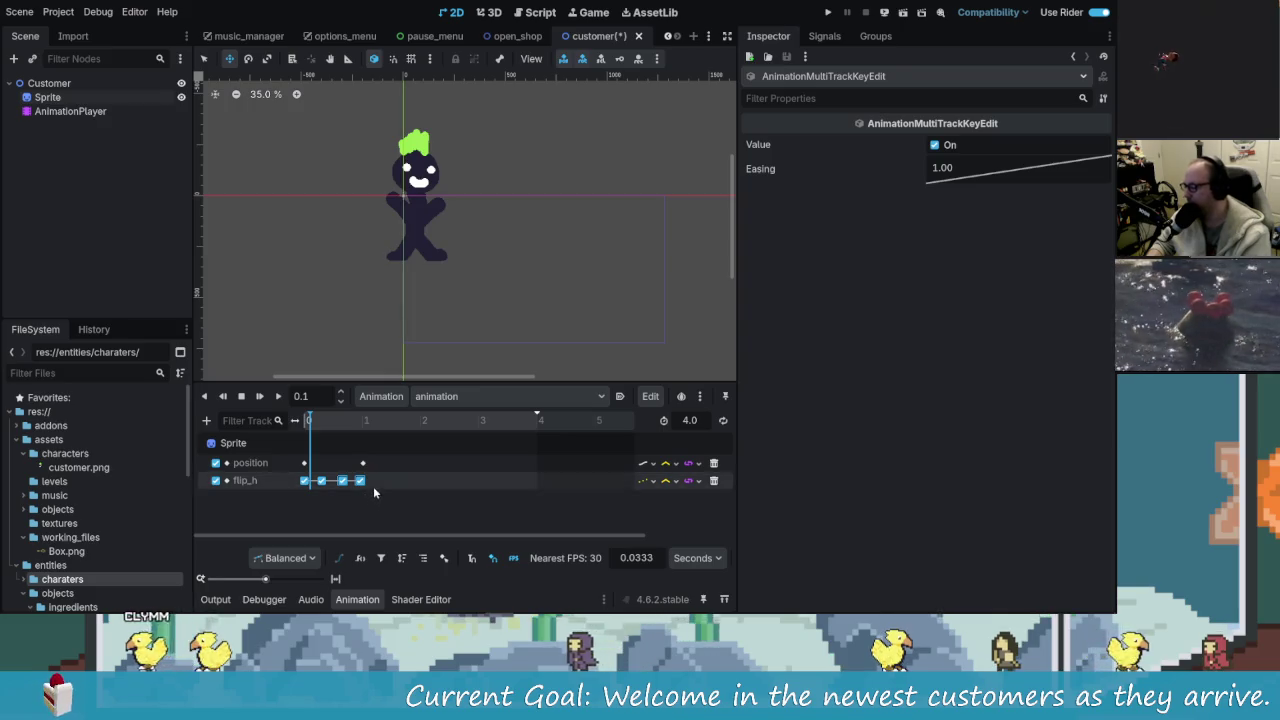
key("ctrl+d")
left_click(333, 487)
- Turn off the flip_h keys at 0.3 s and 0.9667 s so values alternate
left_click(322, 485)
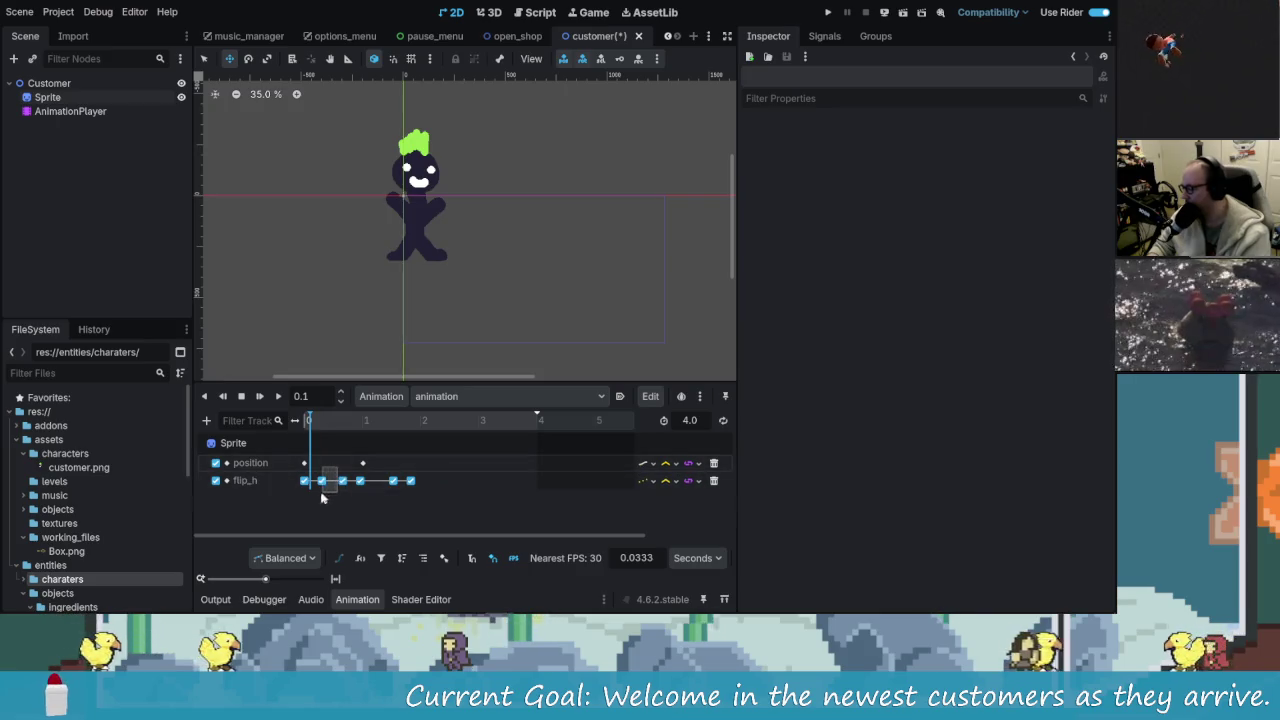
left_click(935, 166)
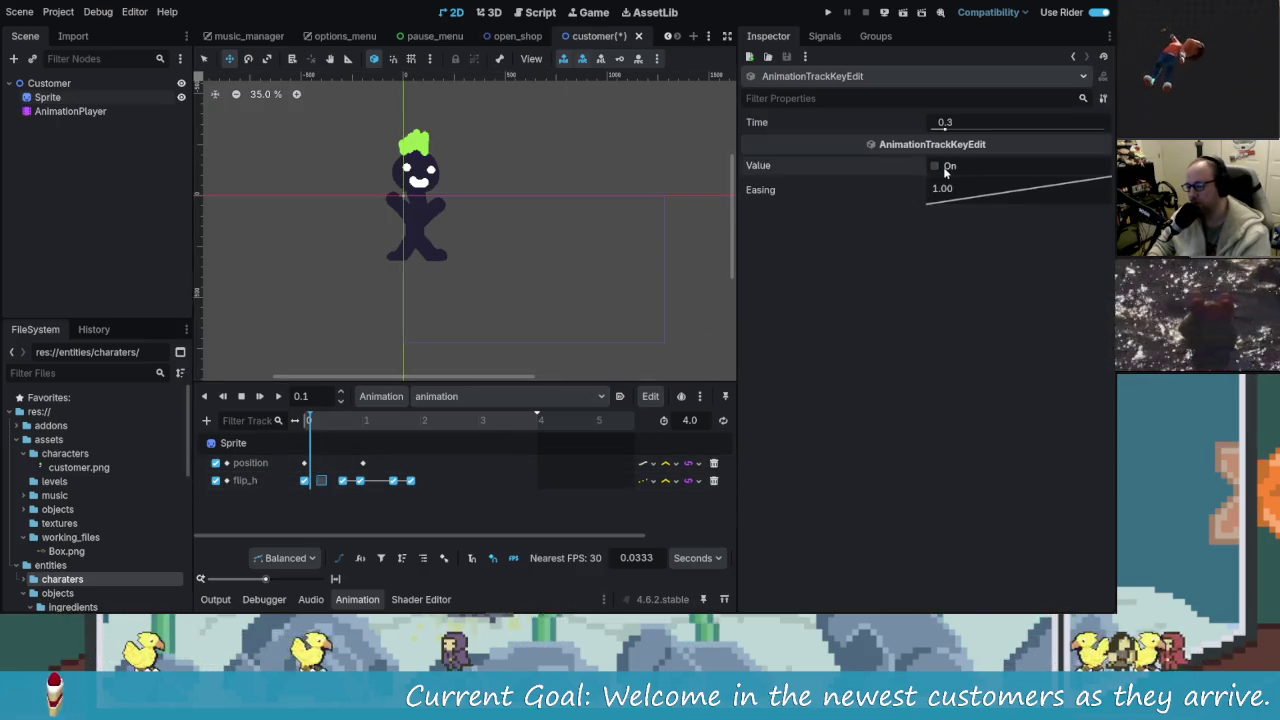
left_click(360, 481)
left_click(935, 166)
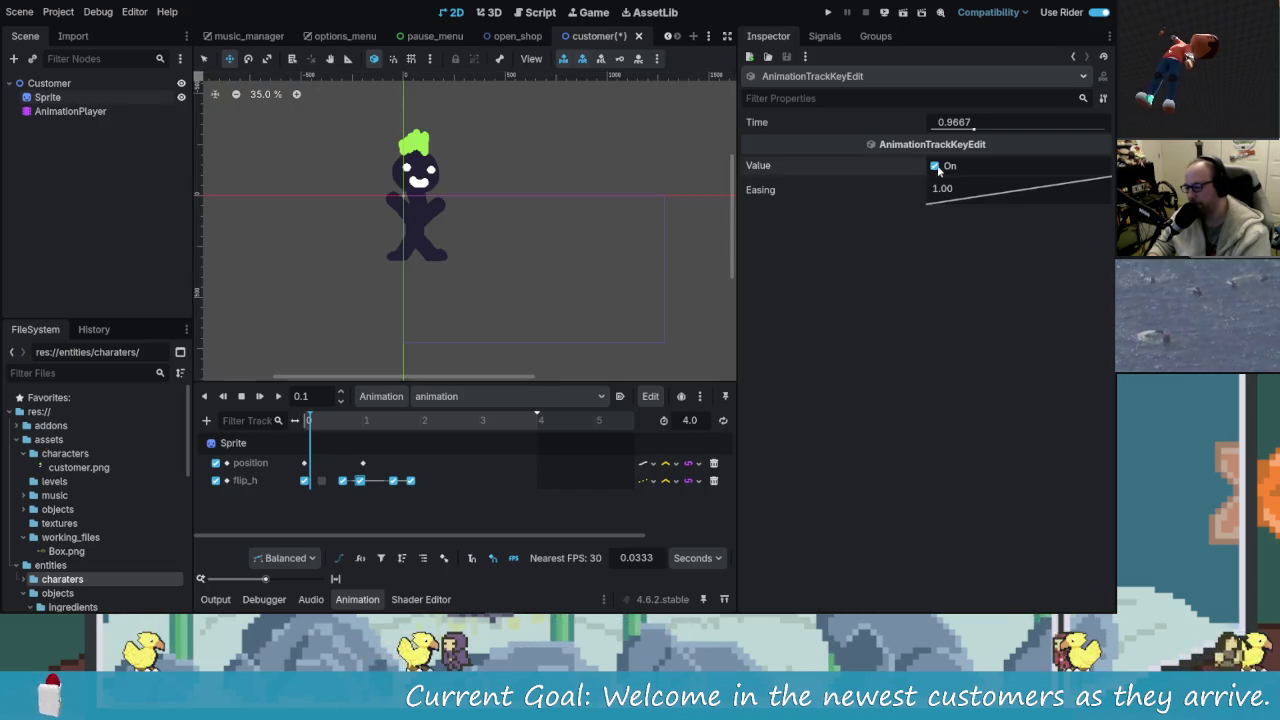
left_click(395, 481)
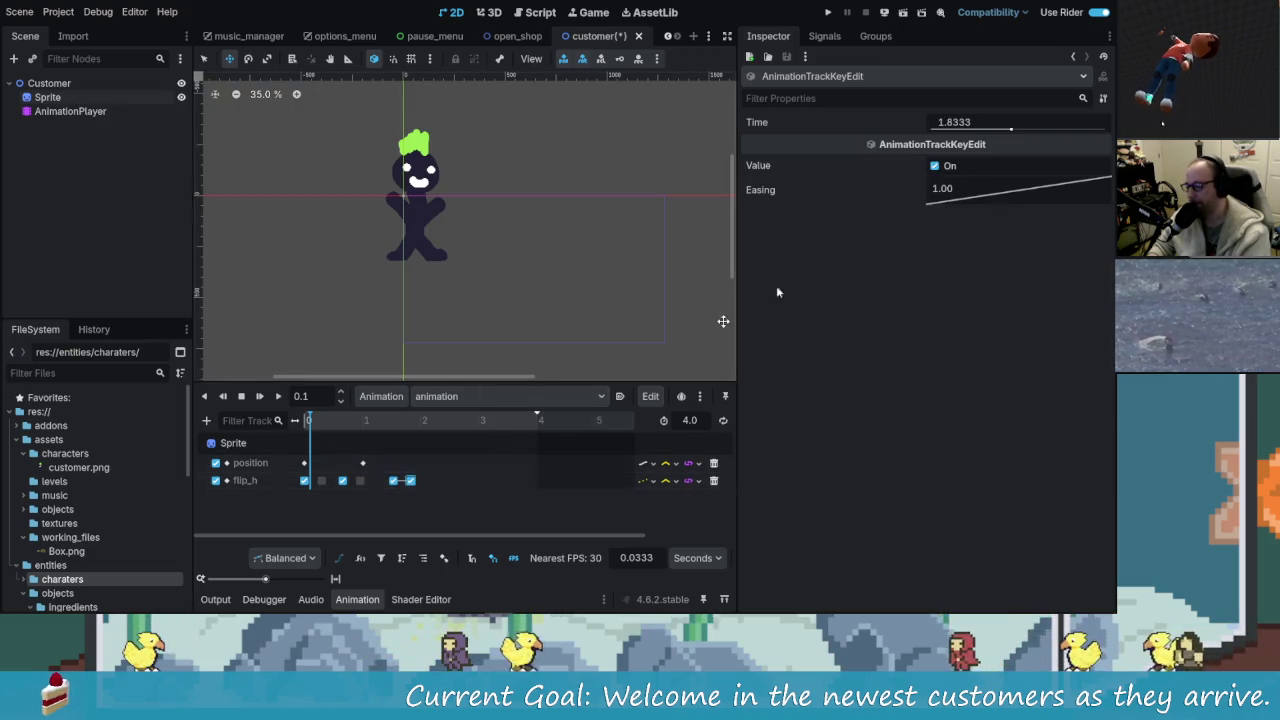
left_click(337, 490)
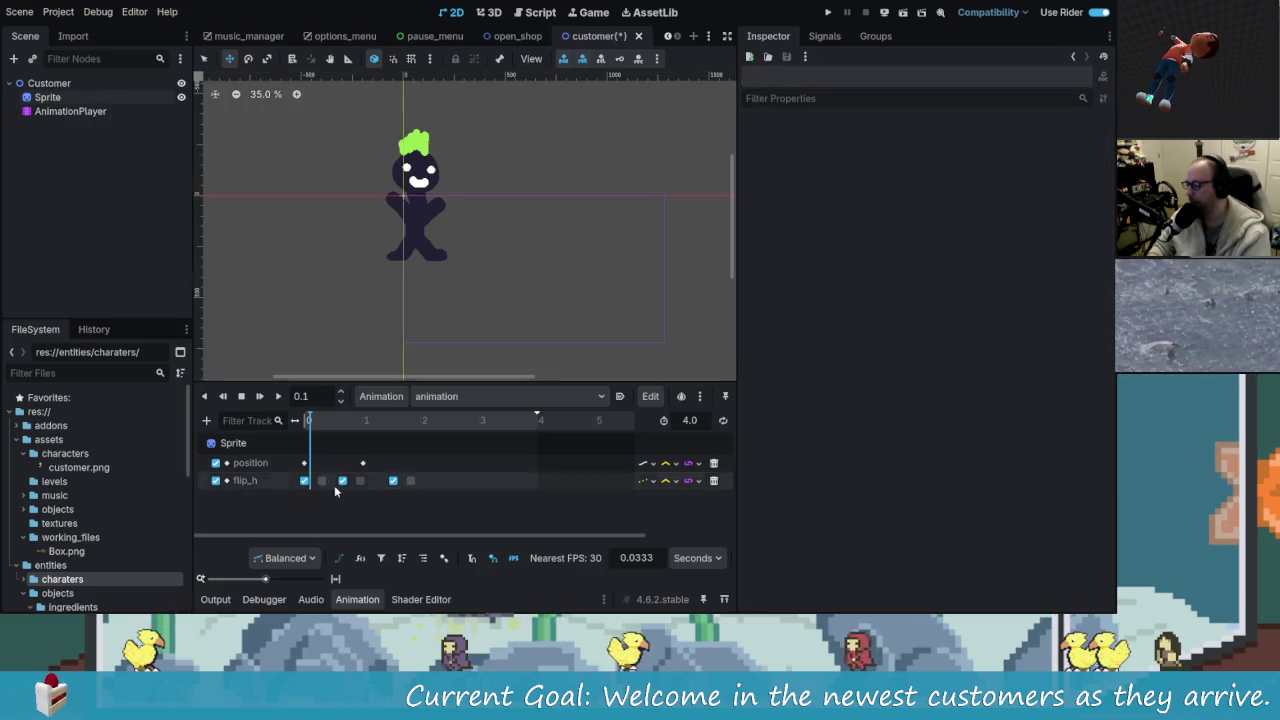
- Drag the flip_h keys closer together, moving the 1.8333 s key earlier, and play the animation
mouse_move(449, 467)
left_mouse_down()
mouse_move(317, 520)
mouse_move(300, 458)
mouse_move(343, 482)
left_mouse_up()
left_click(320, 484)
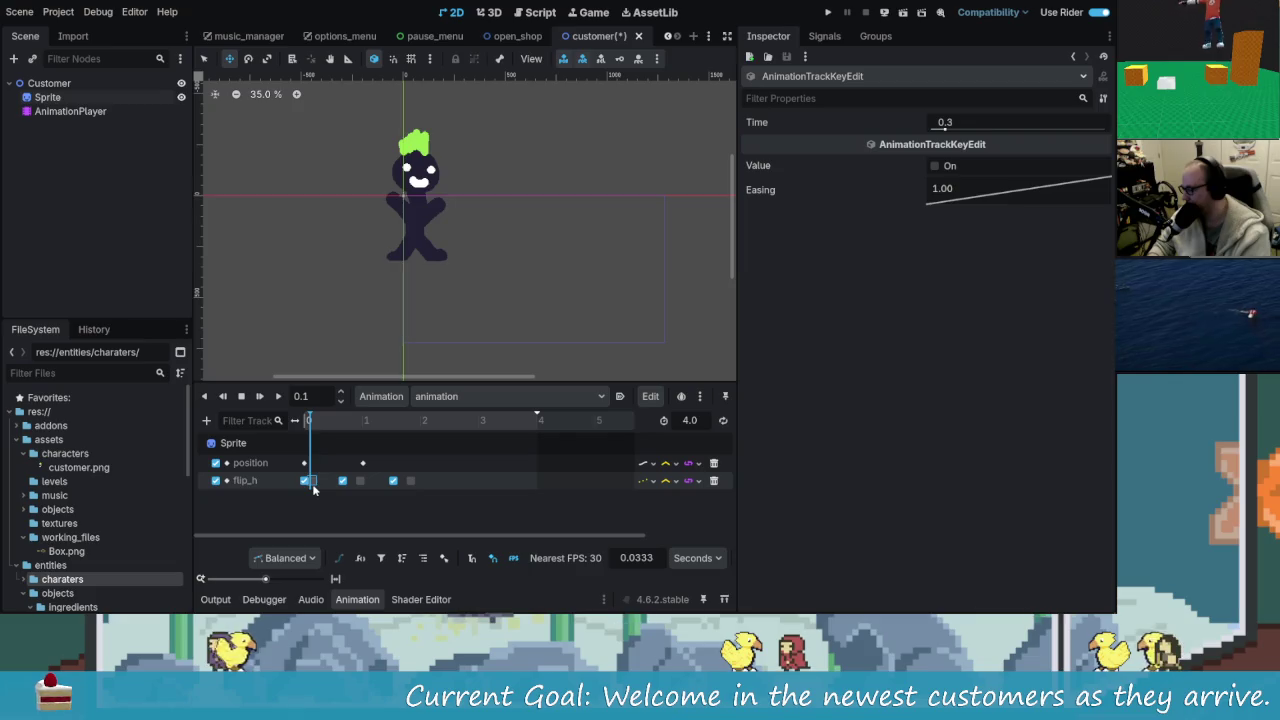
mouse_move(343, 484)
left_mouse_down()
mouse_move(314, 486)
mouse_move(347, 487)
left_mouse_up()
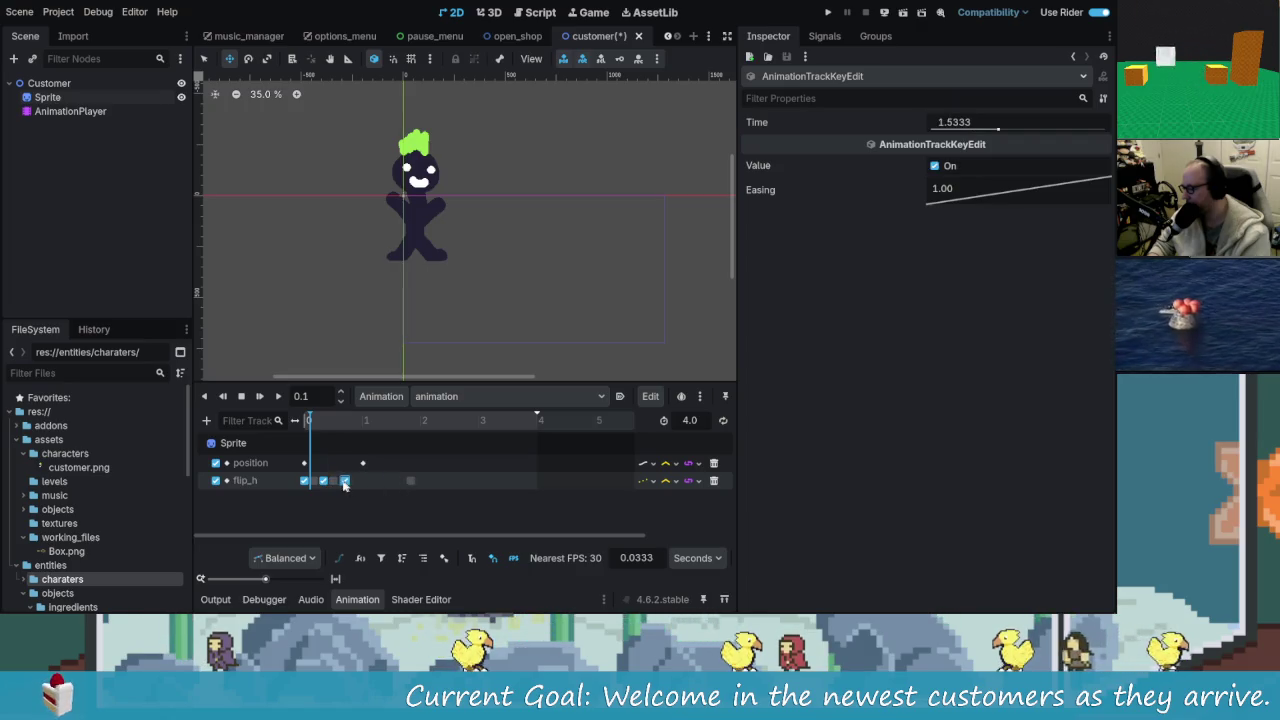
left_click_drag(409, 484, 356, 486)
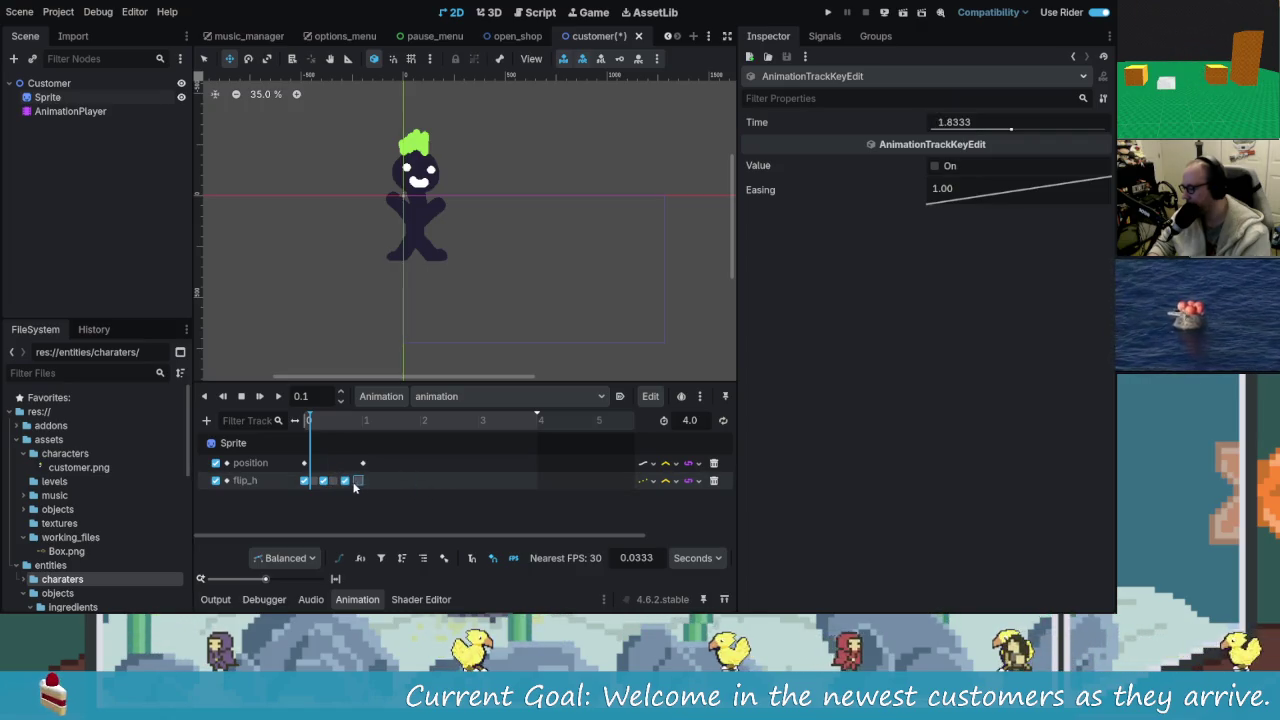
left_click(278, 396)
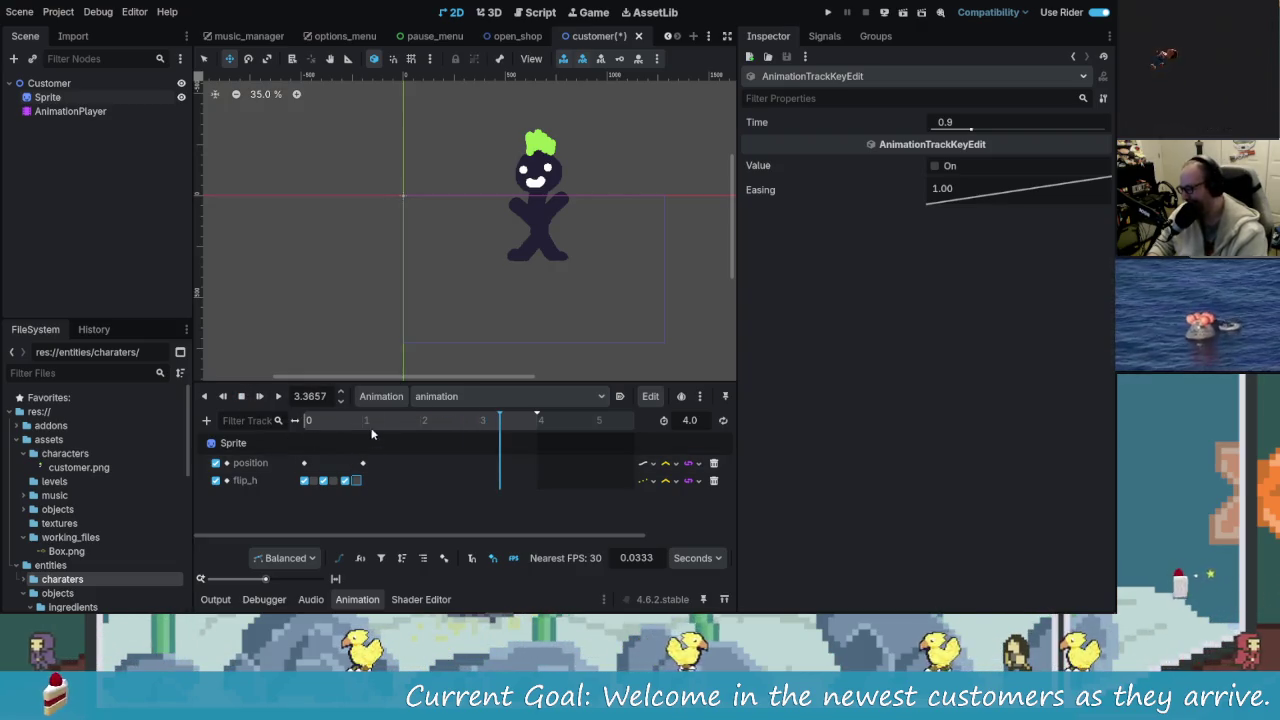
left_click(241, 396)
left_click(279, 397)
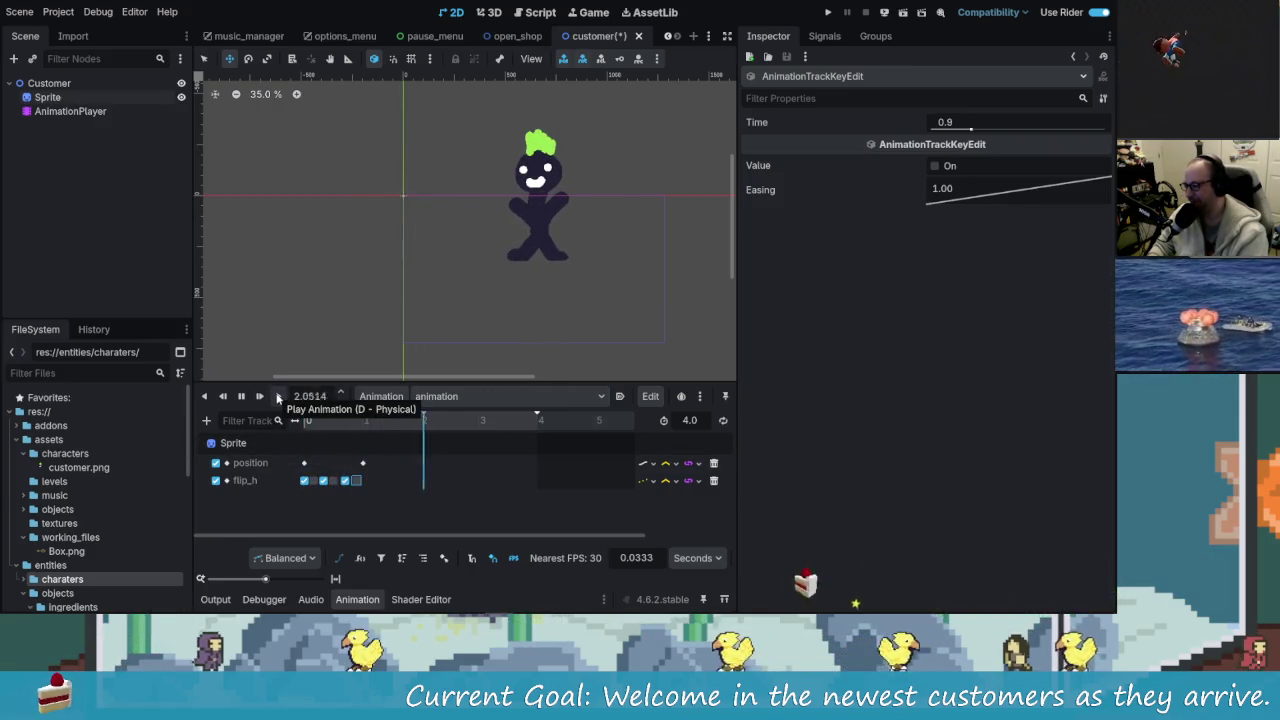
key("s")
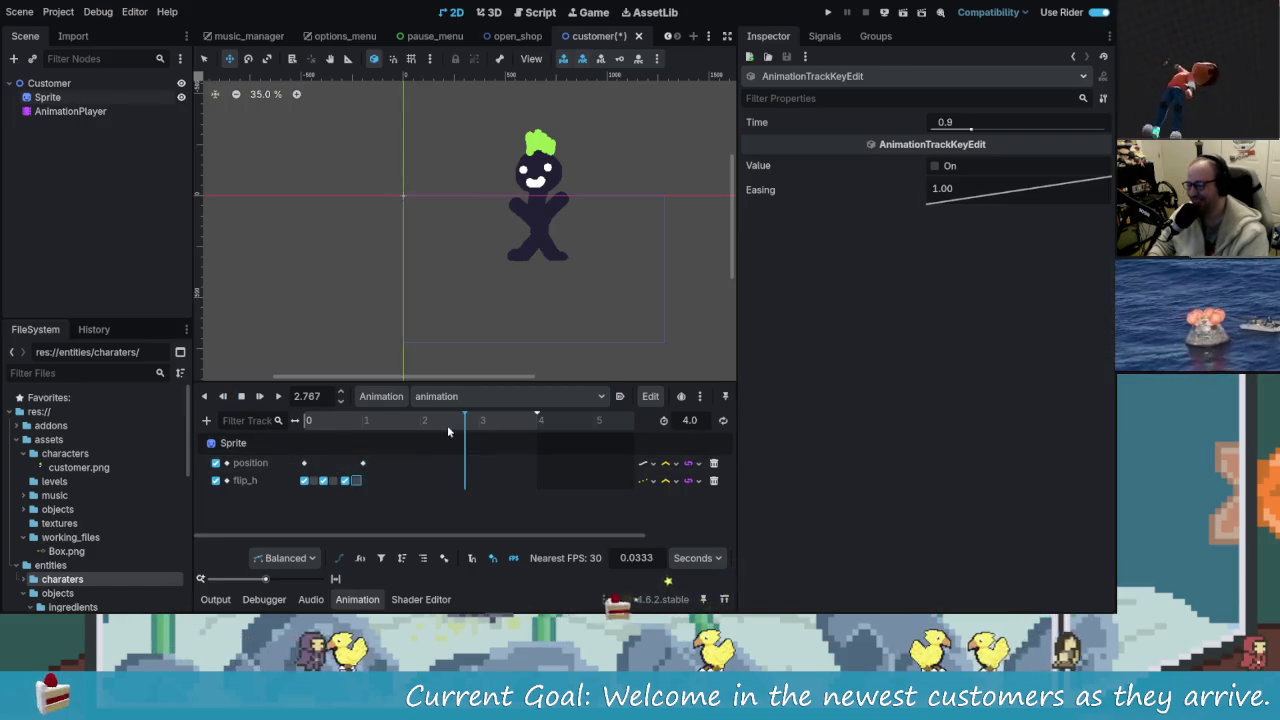
left_click(306, 425)
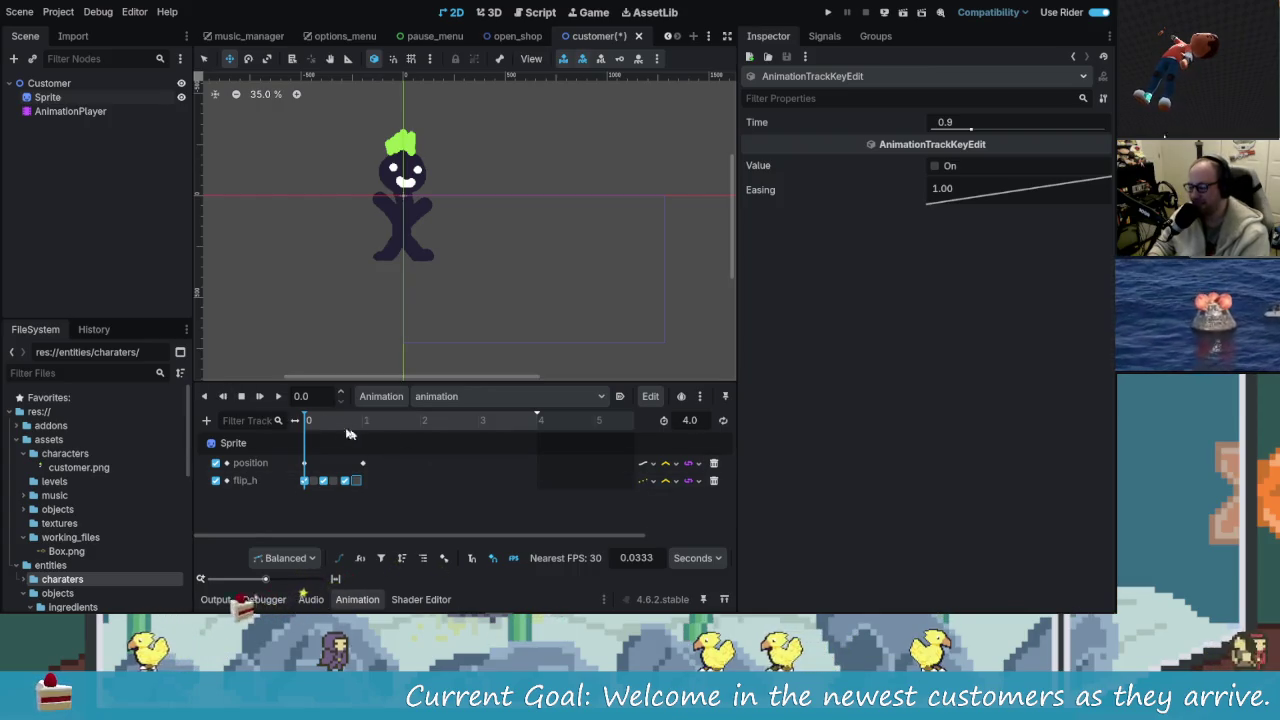
left_click(279, 396)
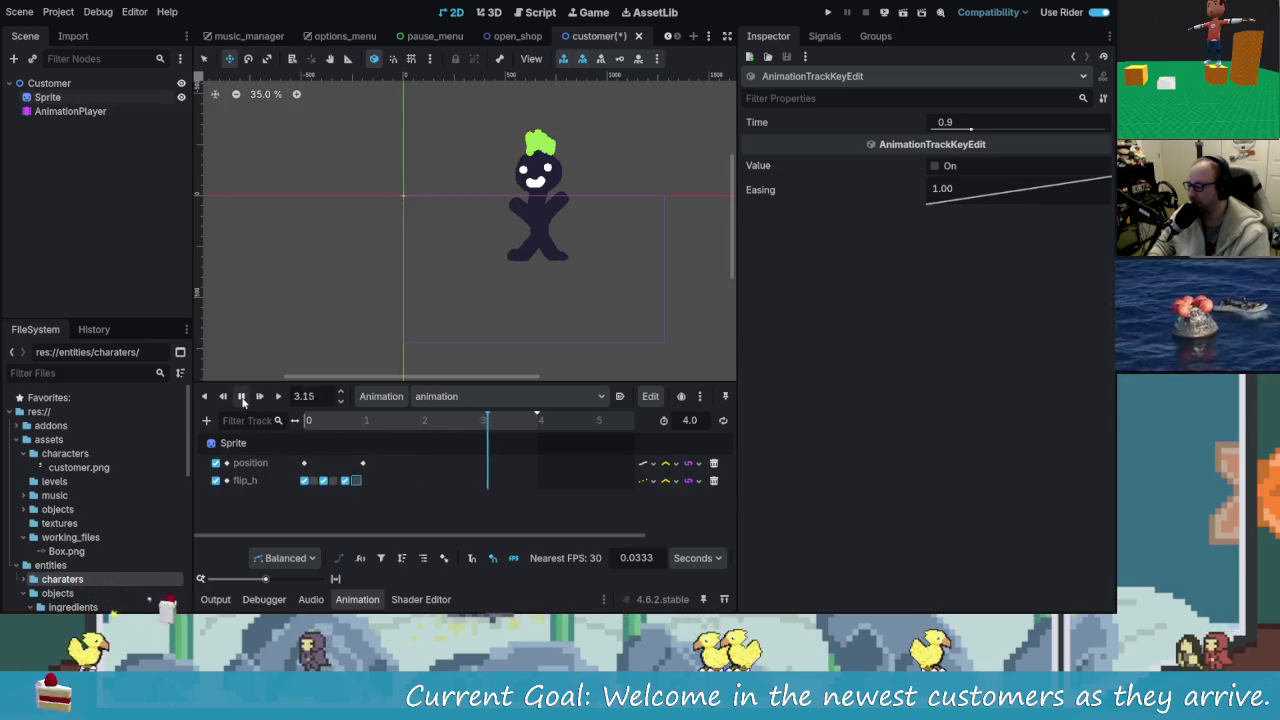
left_click(241, 397)
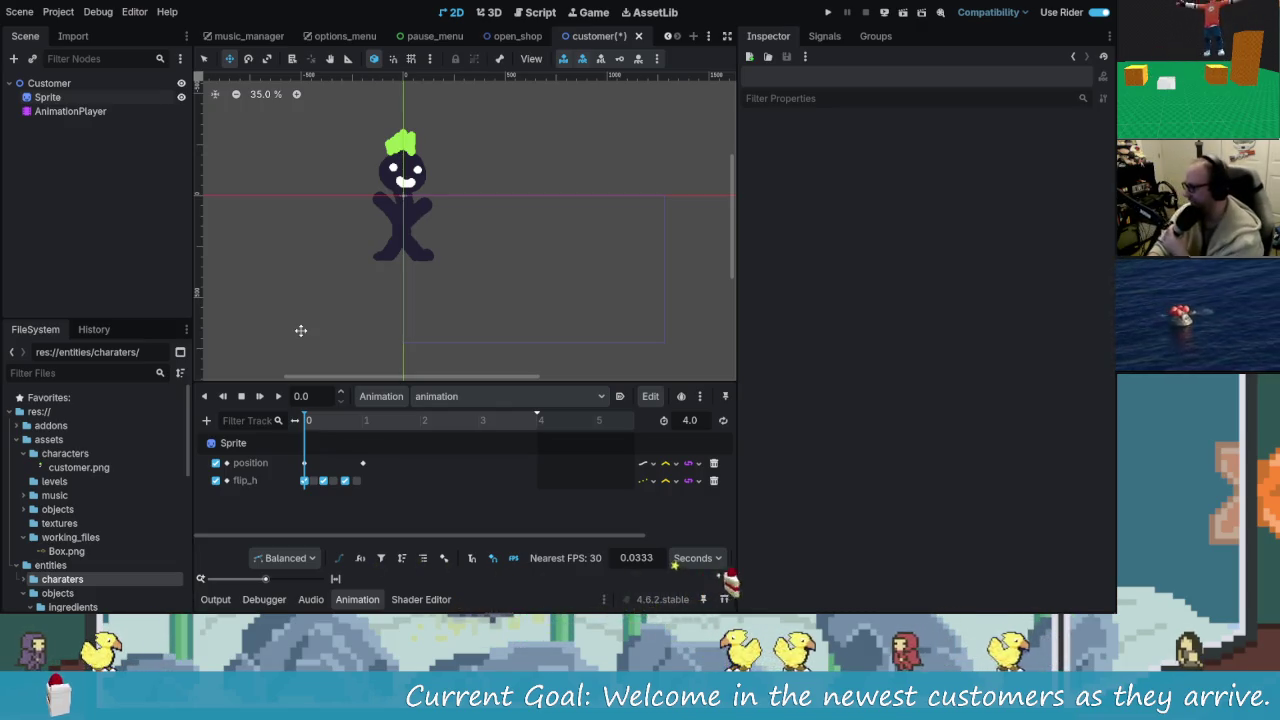
left_click(279, 397)
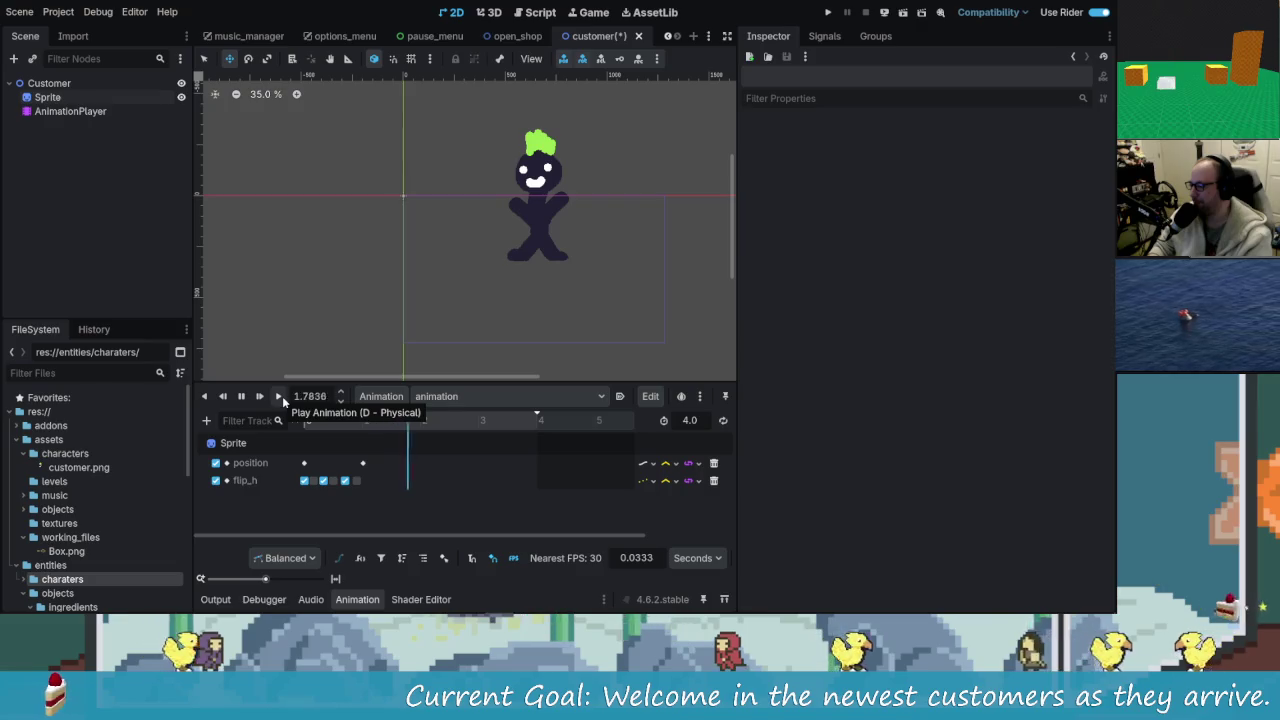
left_click(240, 398)
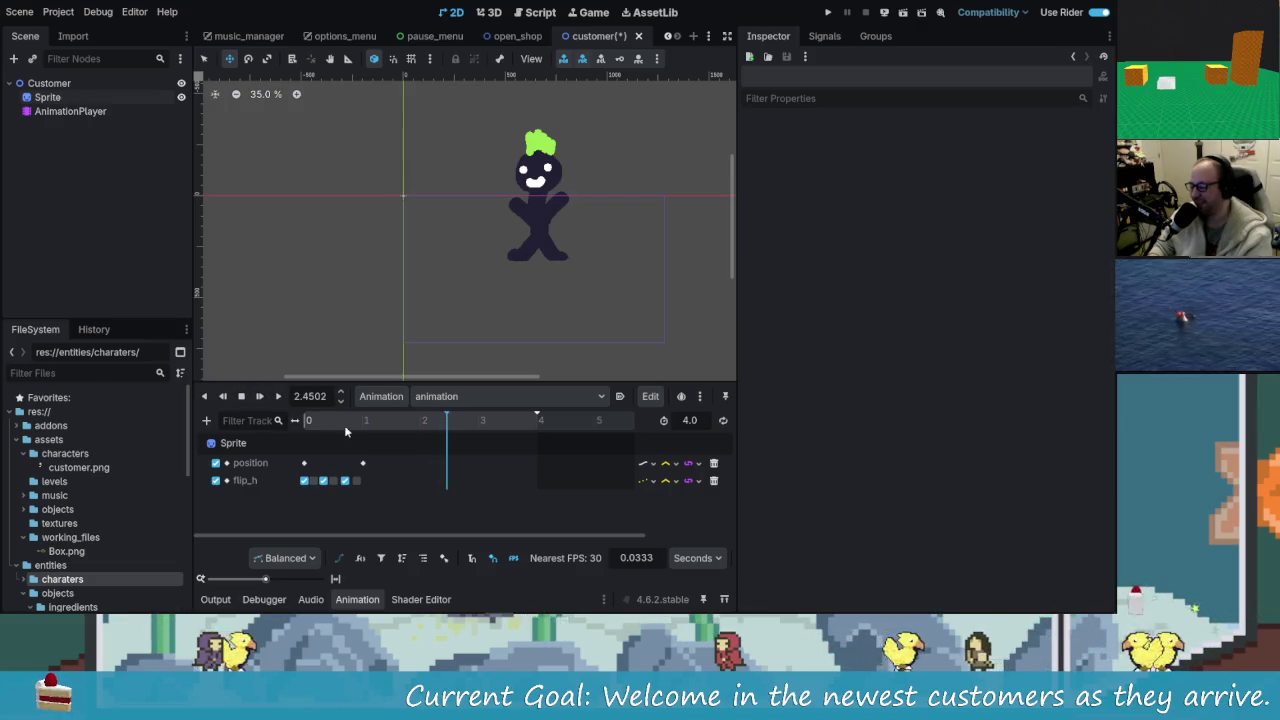
left_click(353, 483)
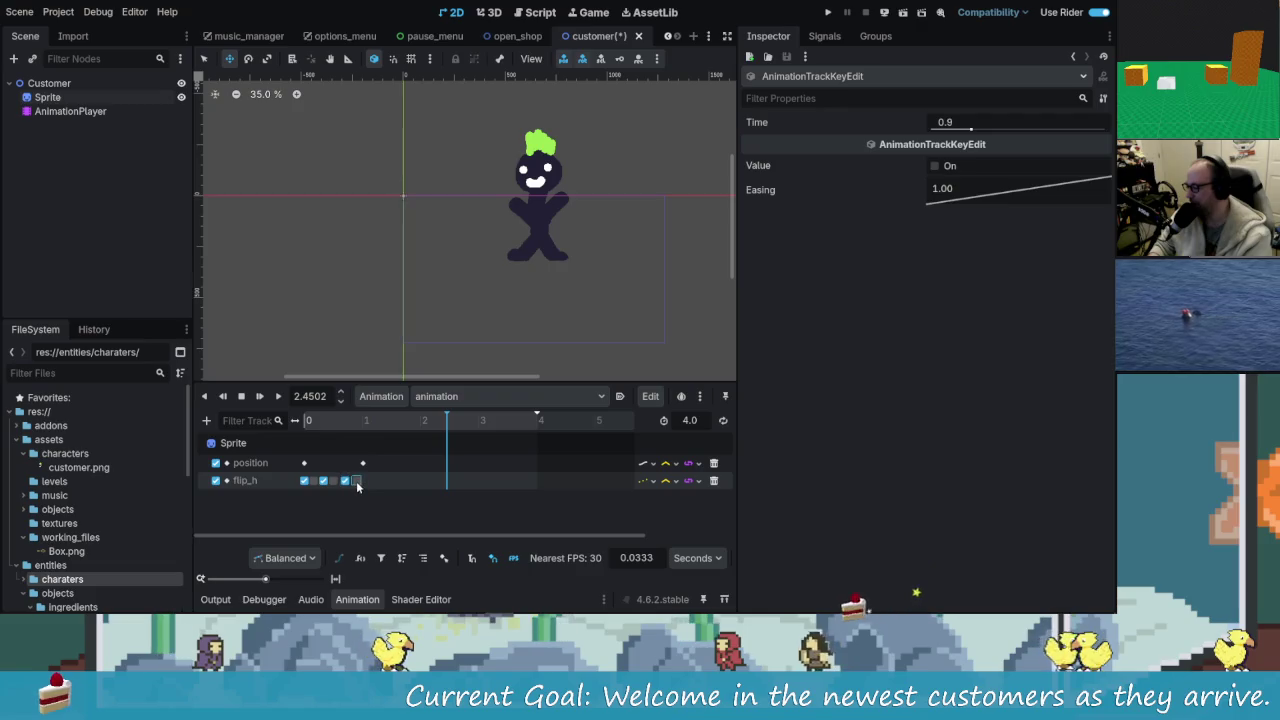
- Move the last flip_h key to about 1.03 s, play to check timing, and select the second position key
left_click_drag(383, 482, 356, 485)
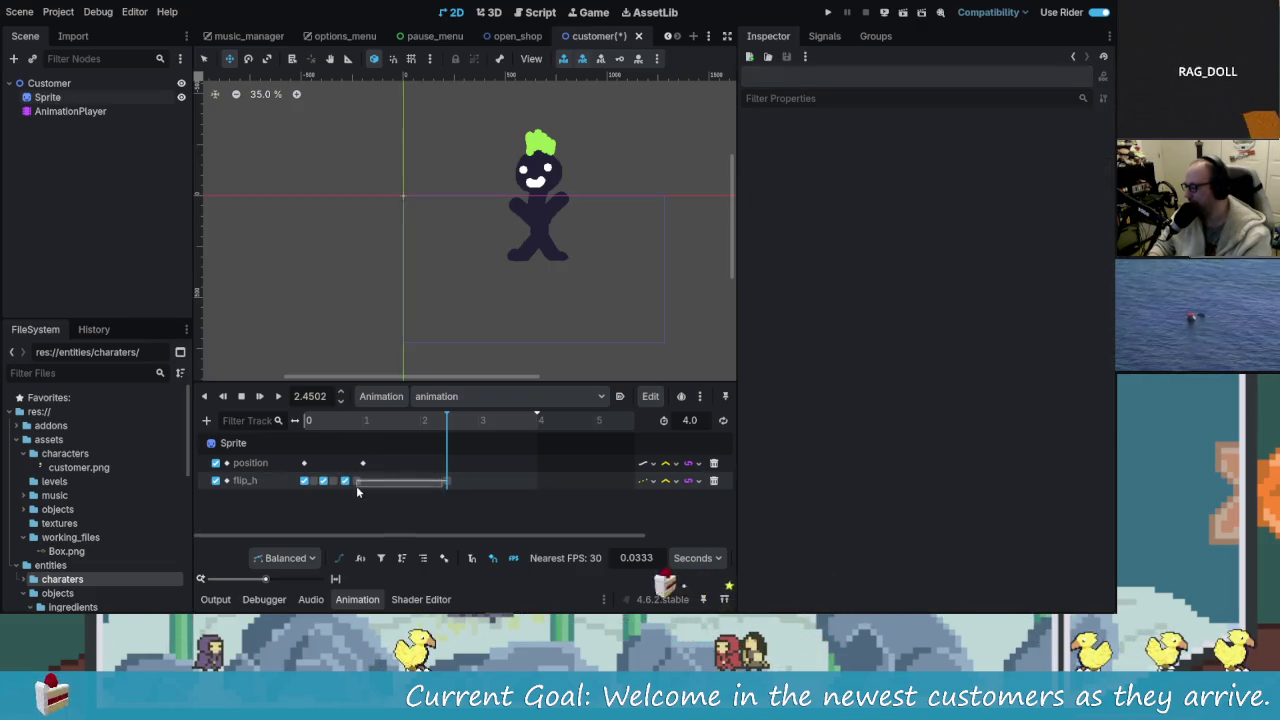
left_click_drag(447, 479, 377, 486)
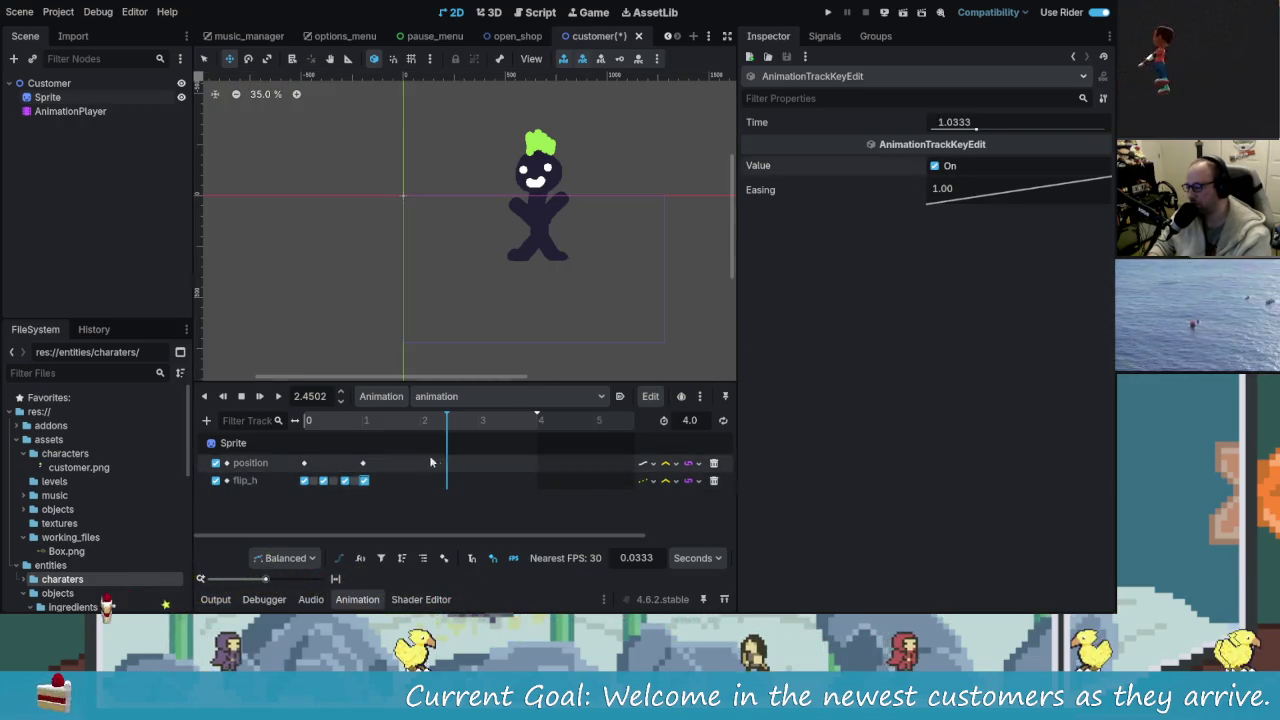
left_click(440, 500)
left_click(343, 420)
left_click(280, 398)
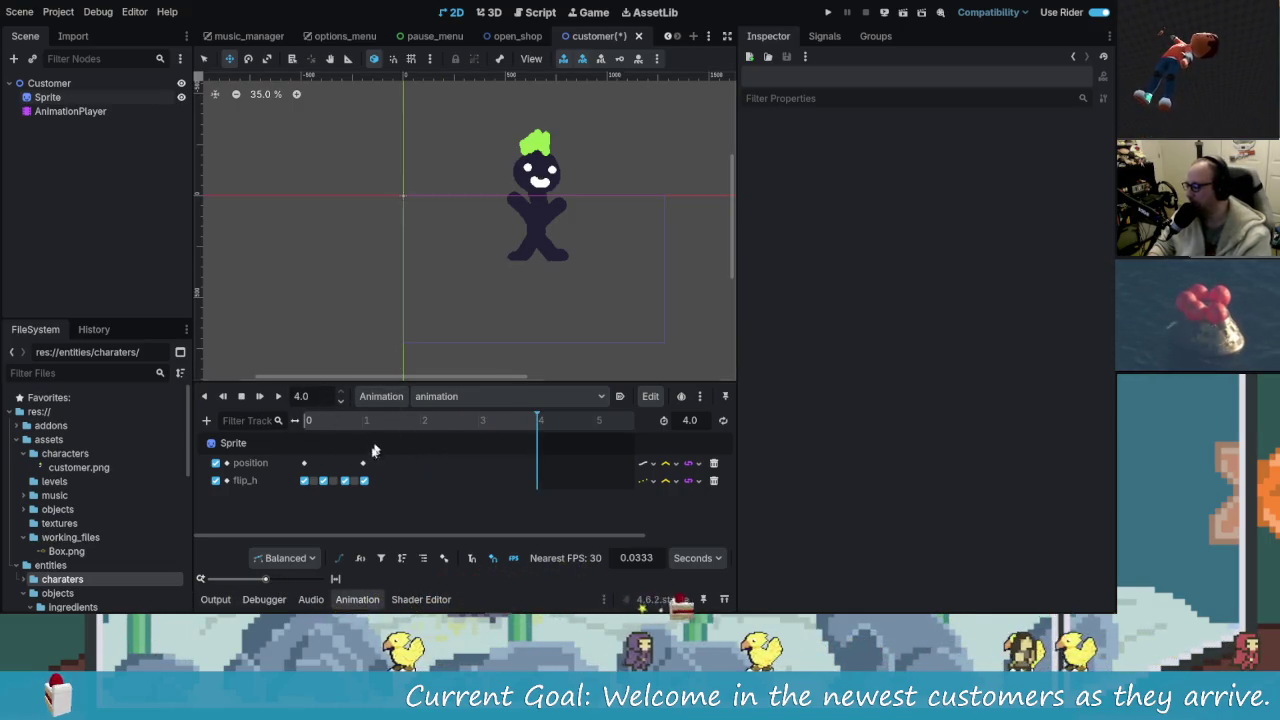
mouse_move(363, 463)
left_mouse_down()
mouse_move(345, 465)
mouse_move(366, 474)
left_mouse_up()
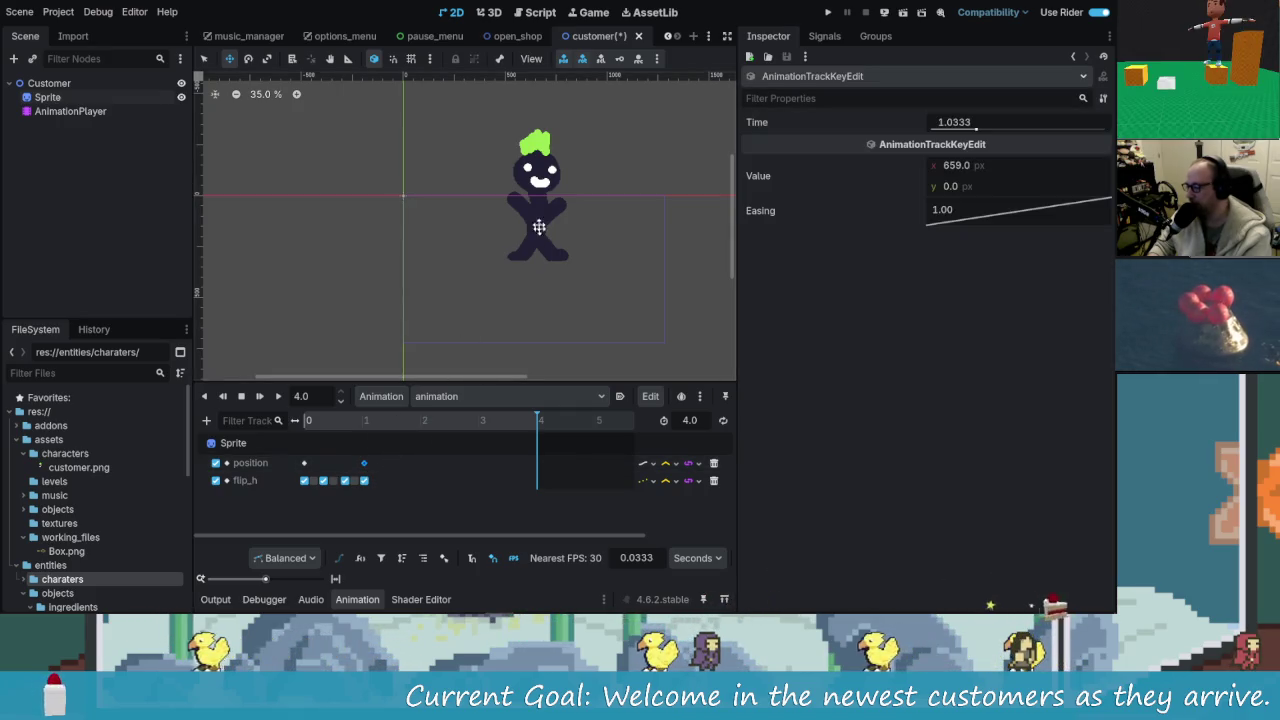
- Set the second position key's x to 533.55 and preview the animation
left_click_drag(945, 166, 819, 166)
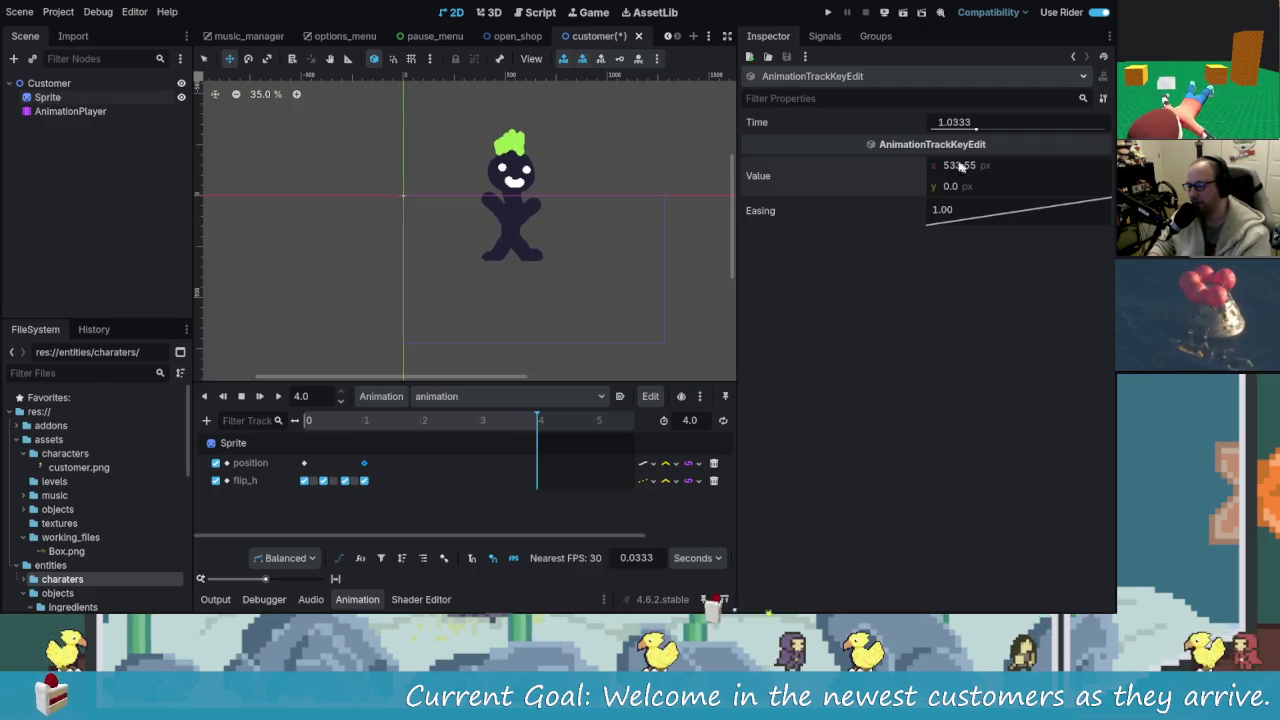
left_click(241, 396)
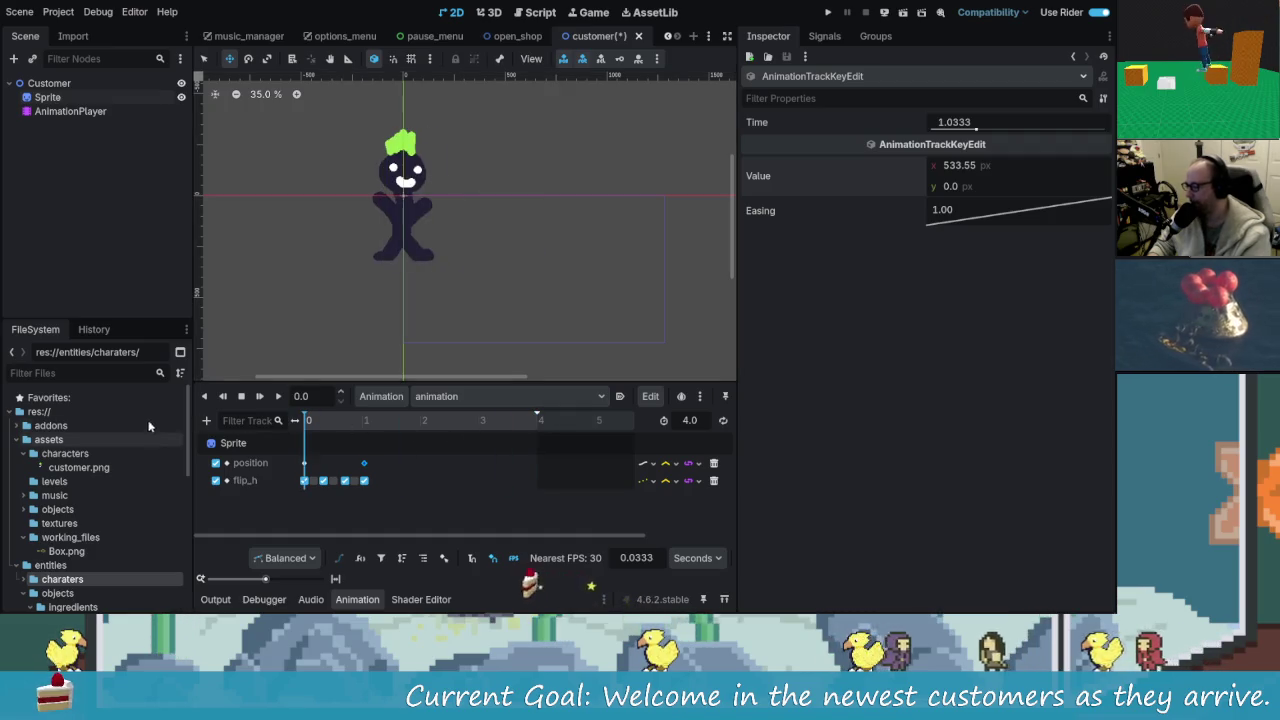
left_click(277, 397)
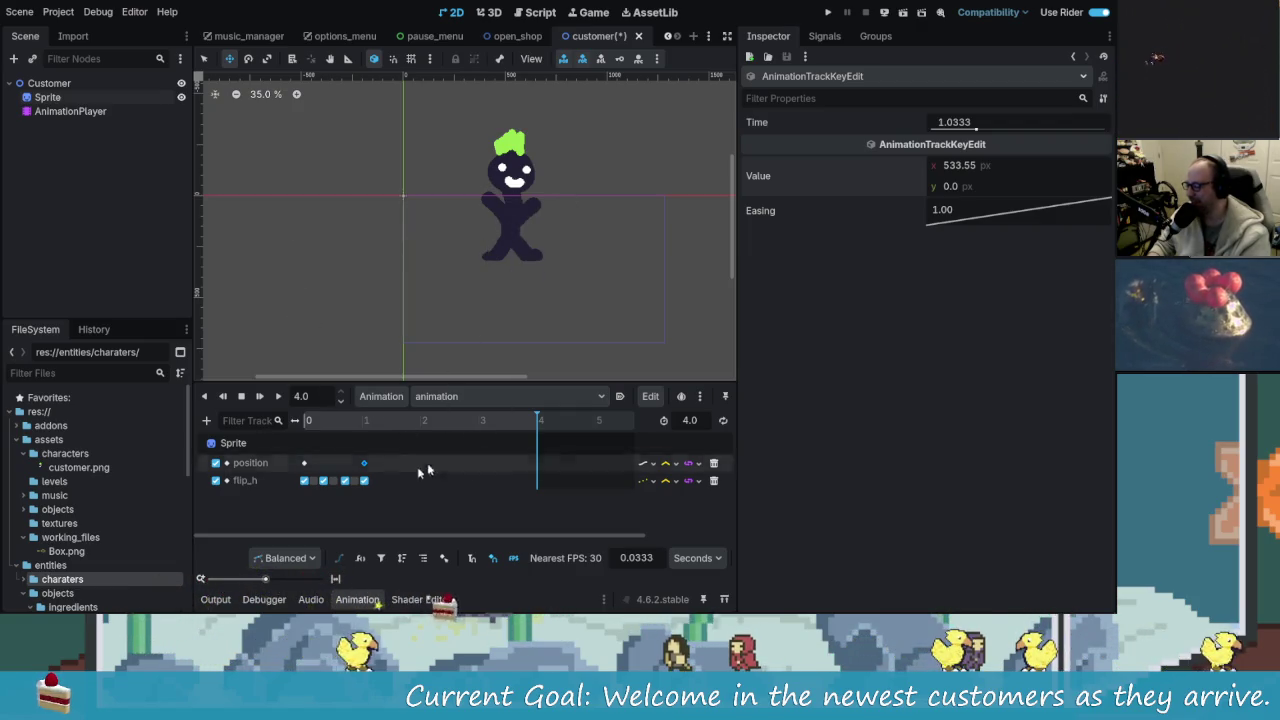
left_click(298, 426)
mouse_move(298, 426)
left_mouse_down()
mouse_move(428, 424)
mouse_move(302, 426)
left_mouse_up()
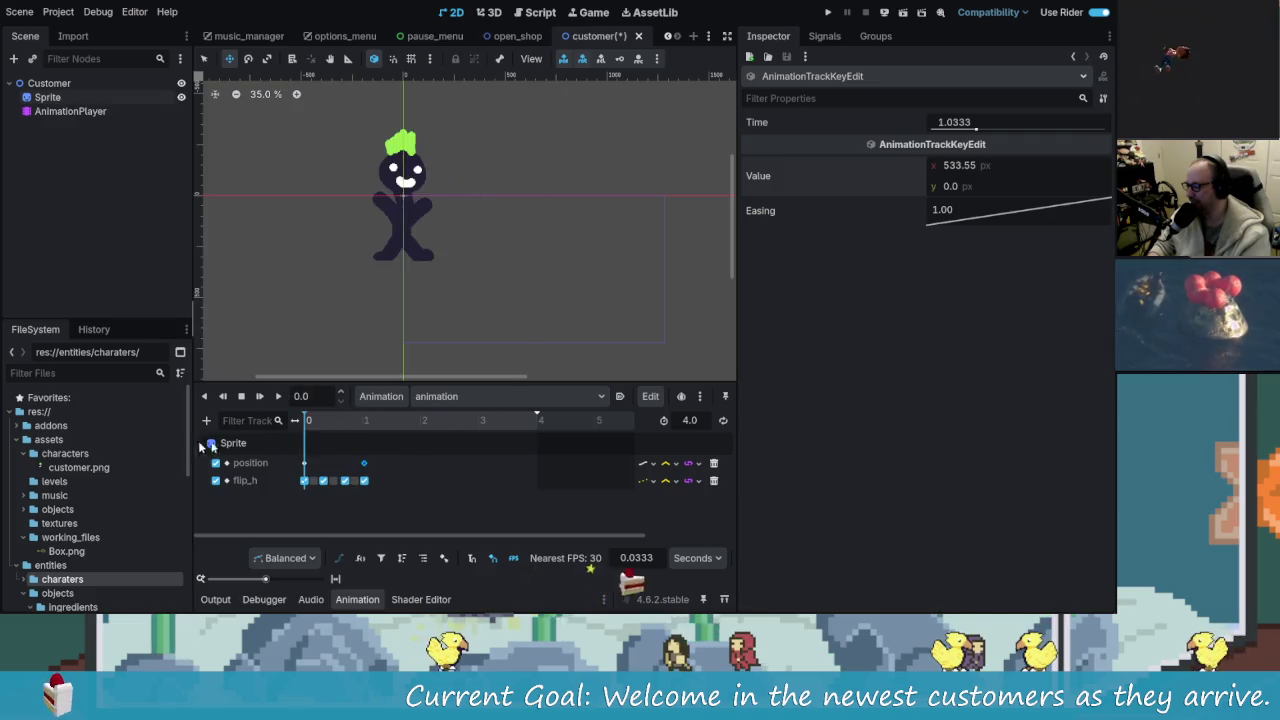
- Save the customer scene and attach a new customer.gd script to the Customer node
key("ctrl+s")
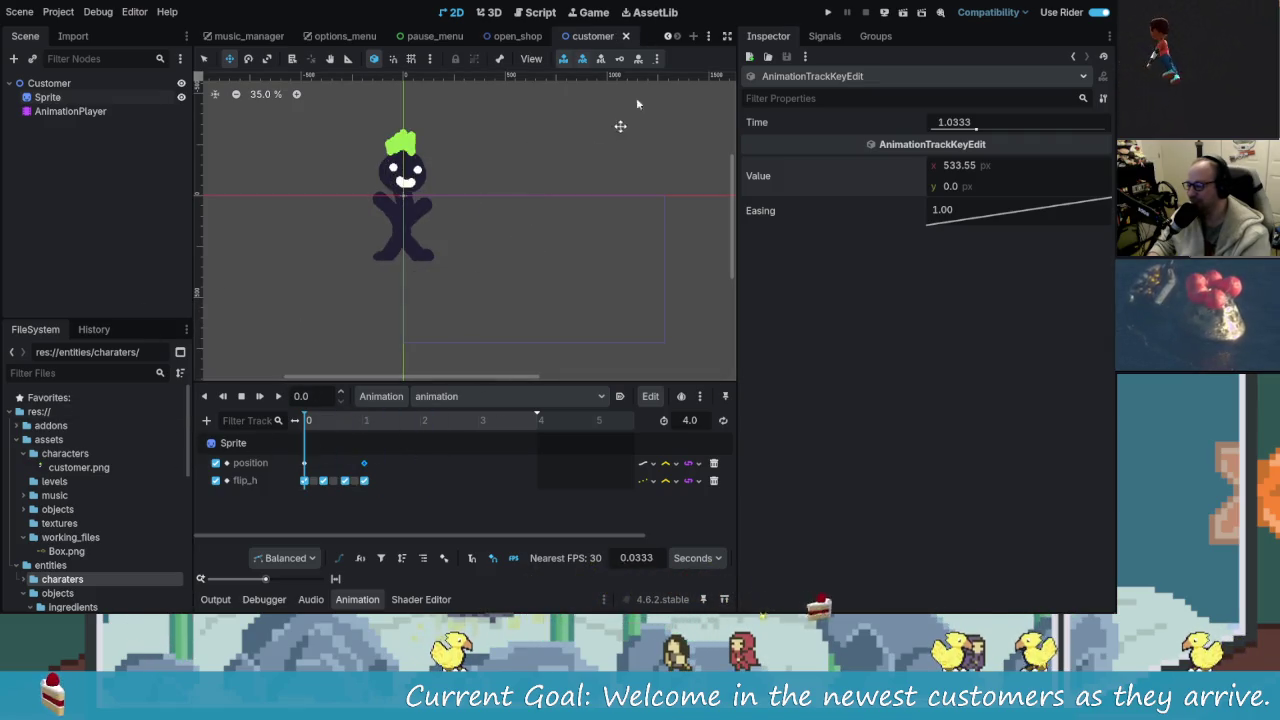
left_click(67, 85)
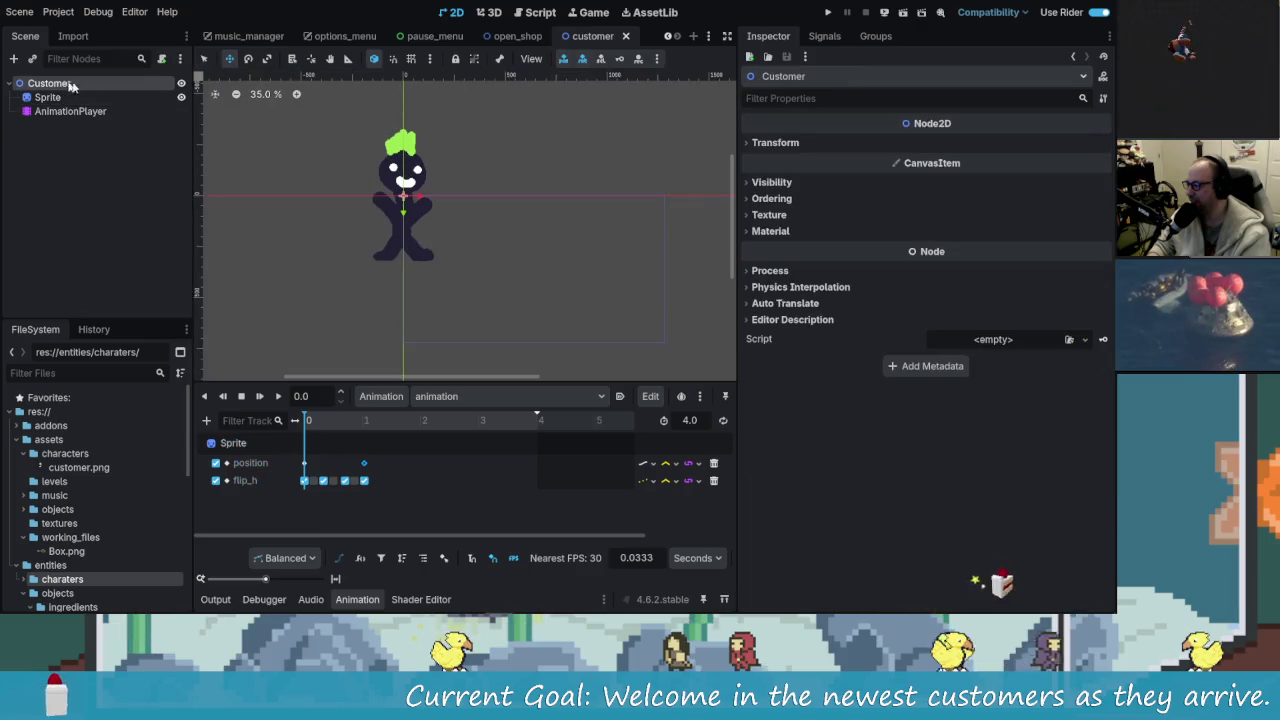
left_click(160, 59)
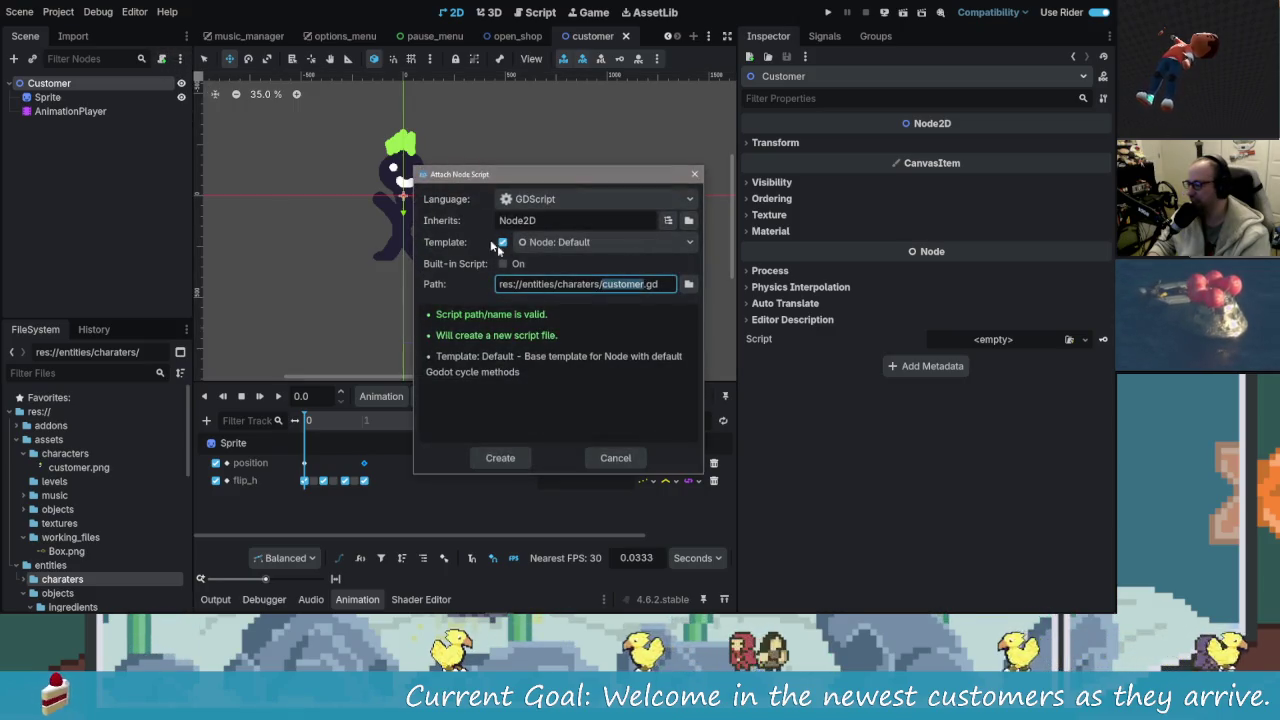
left_click(500, 458)
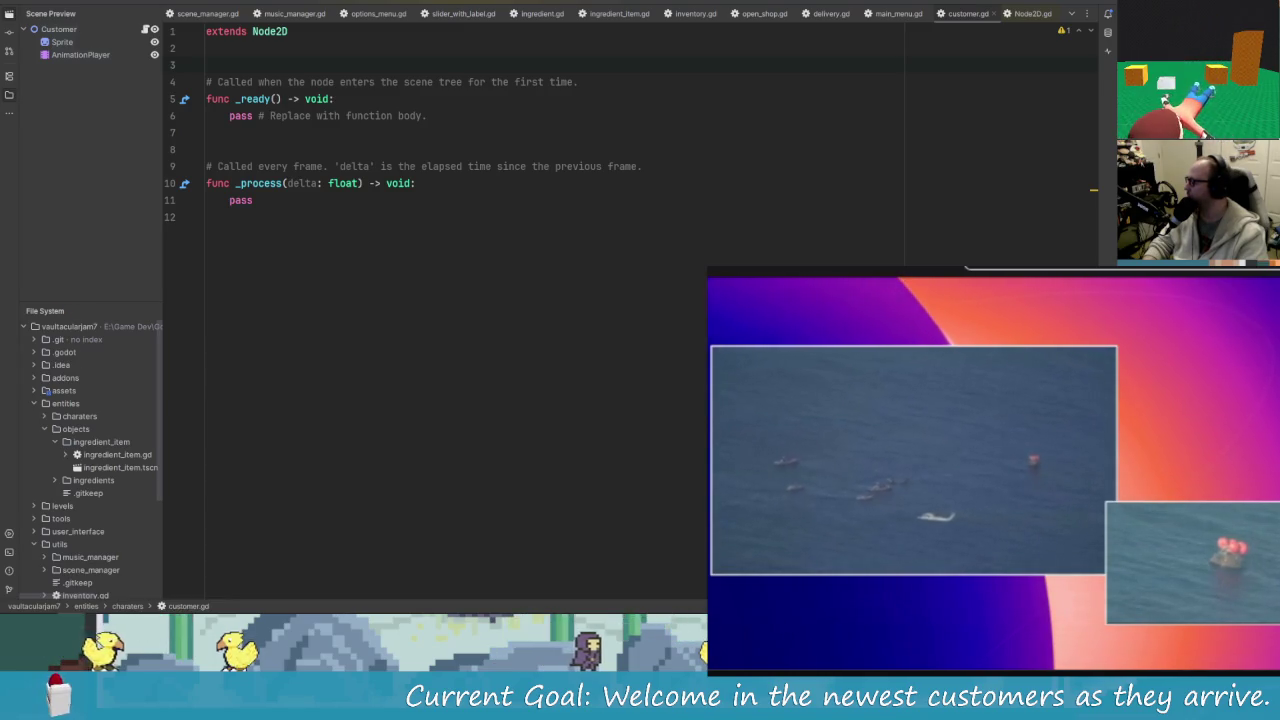
mouse_move(887, 602)
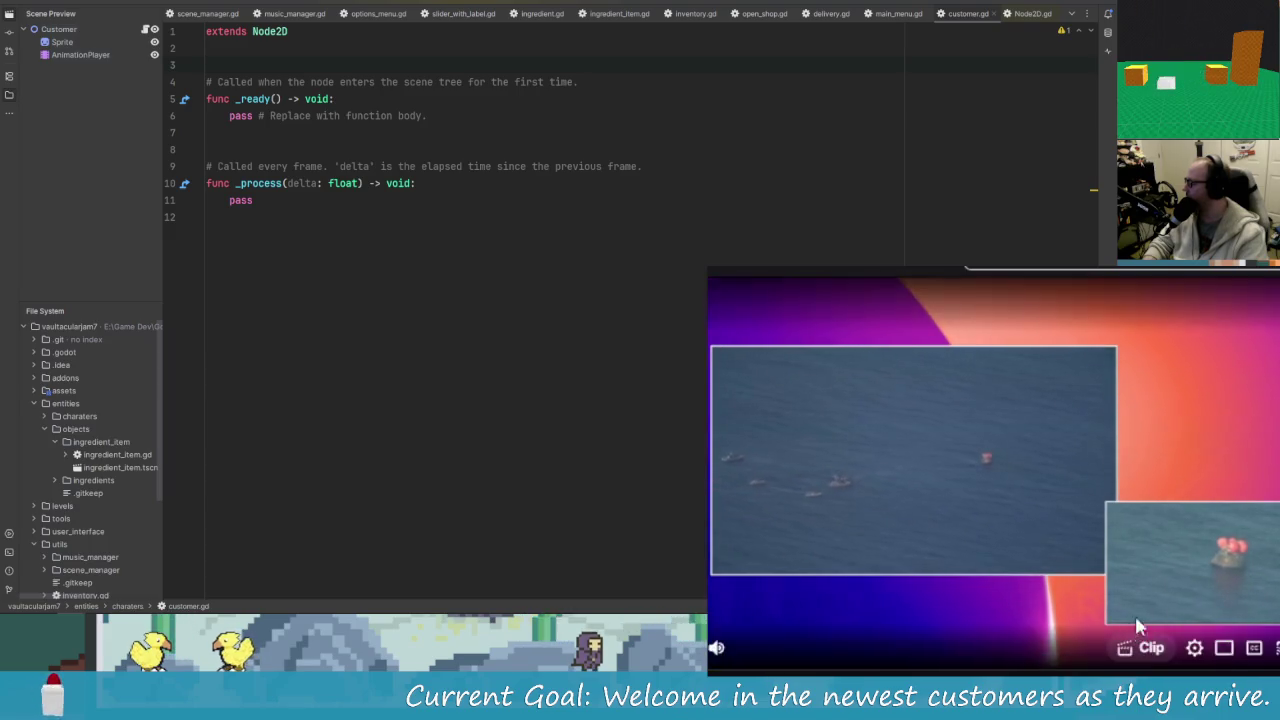
mouse_move(731, 650)
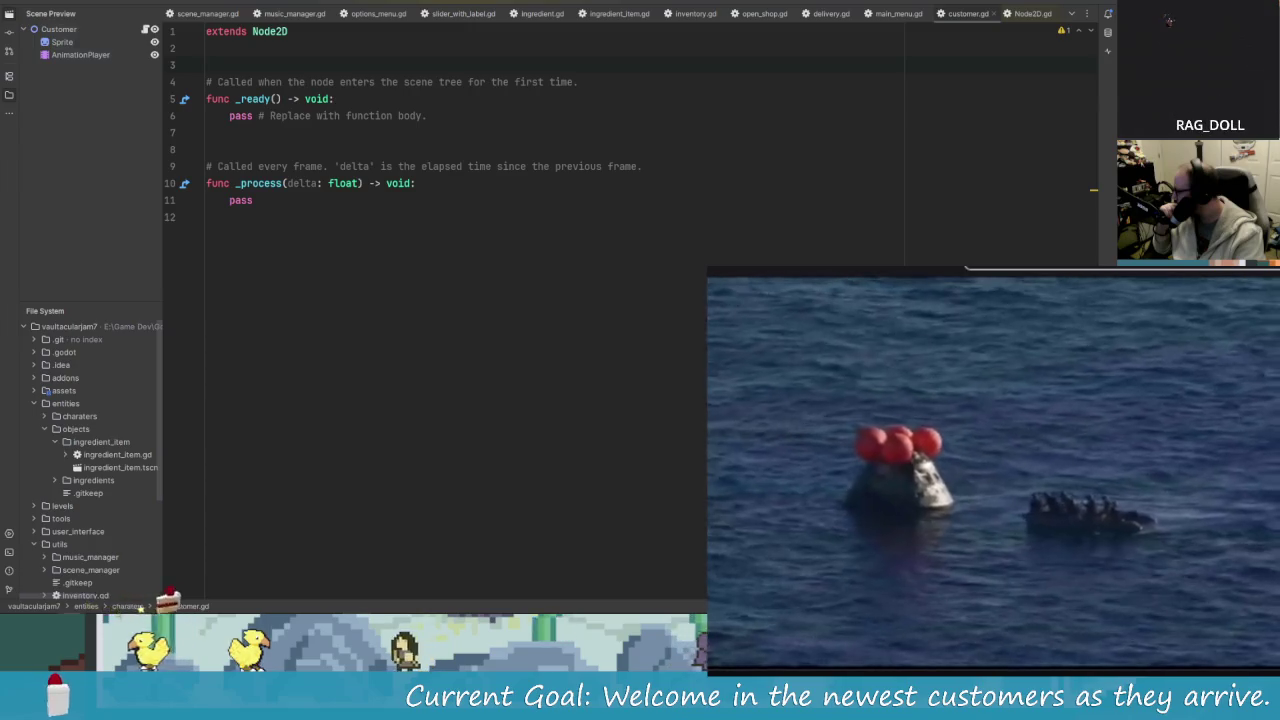
- Maximize the Chrome window showing the Artemis II Twitch stream and make the player fullscreen
left_click_drag(281, 250, 237, 268)
double_click(237, 268)
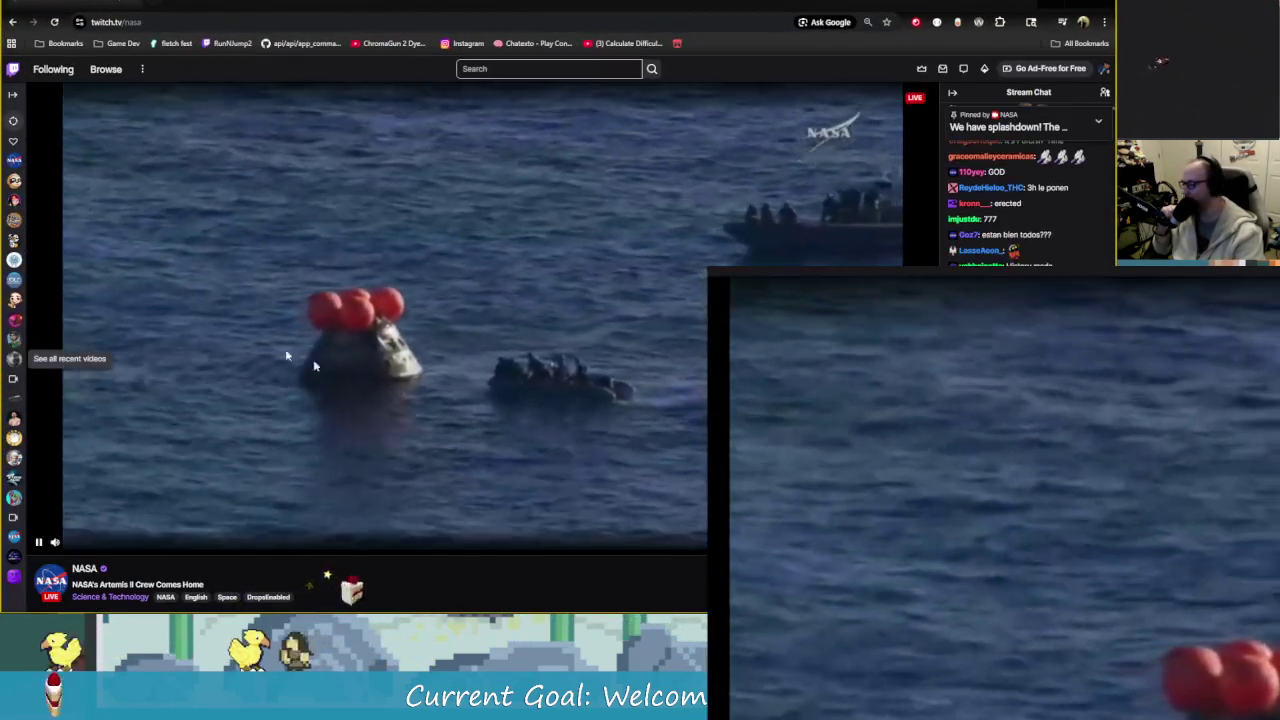
key("f")
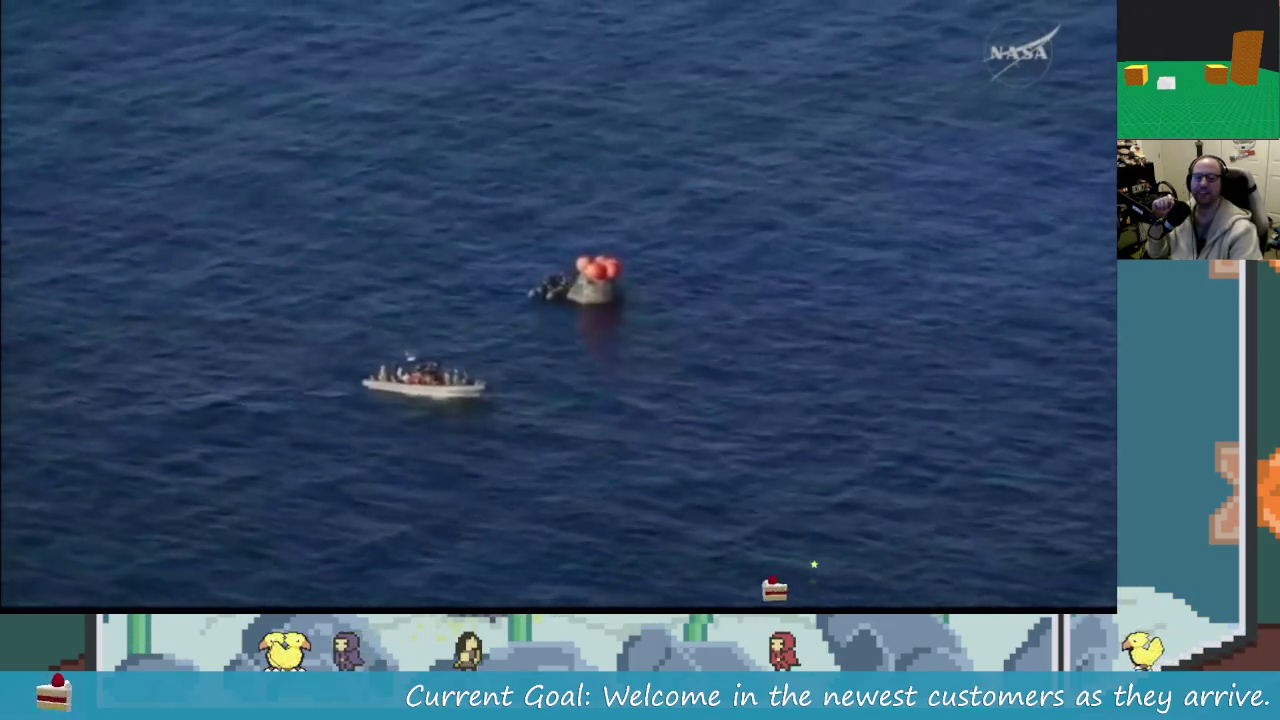
mouse_move(1020, 358)
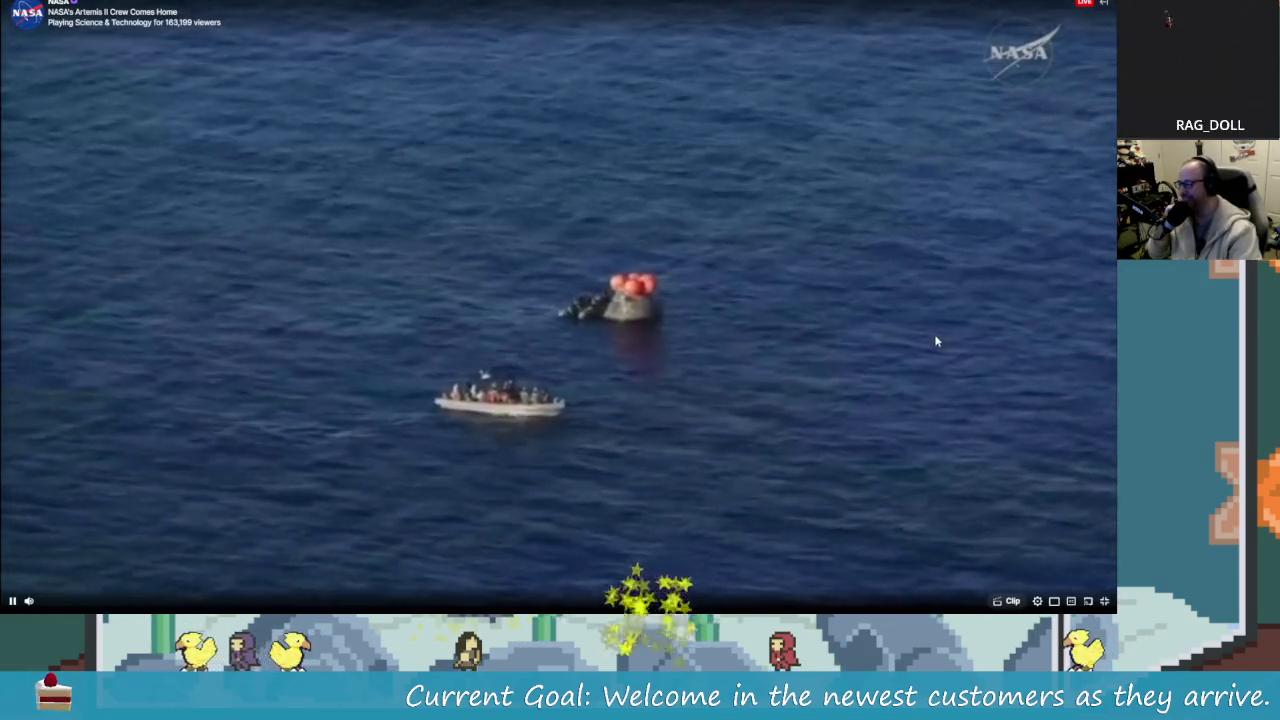
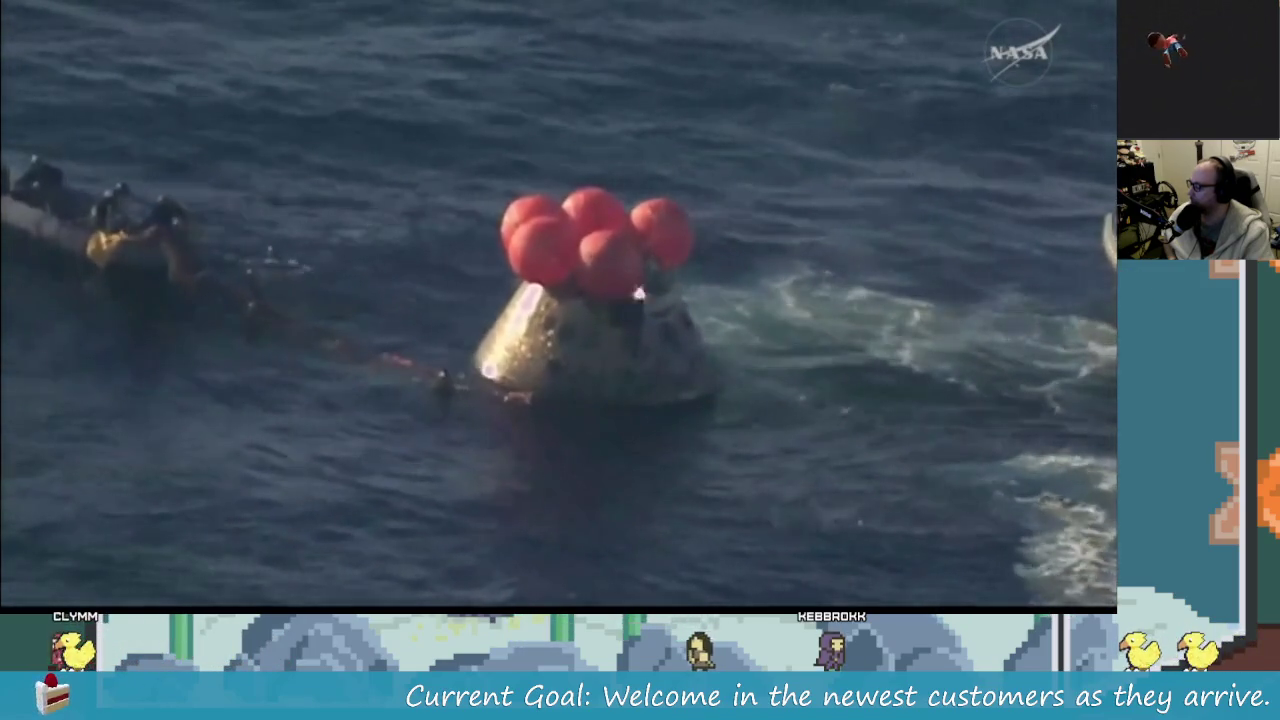
- Exit fullscreen so the Artemis II stream sits on the NASA channel page beside chat
mouse_move(885, 451)
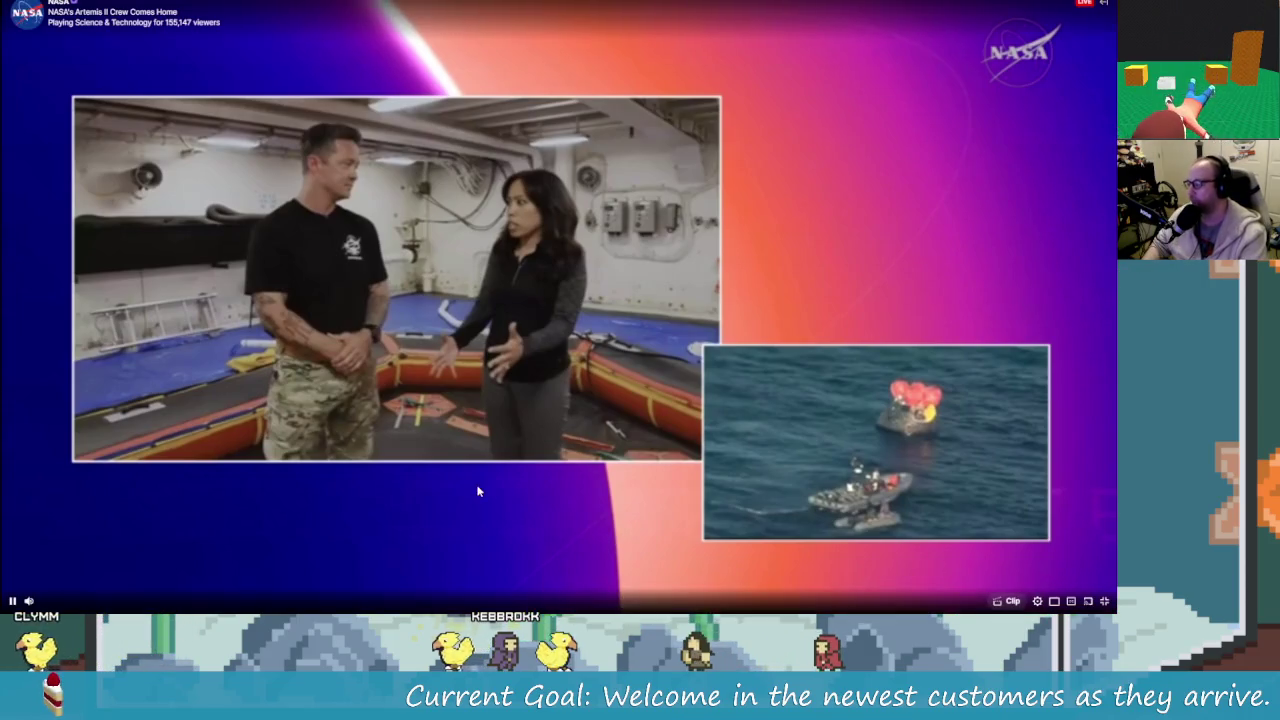
left_click(1104, 601)
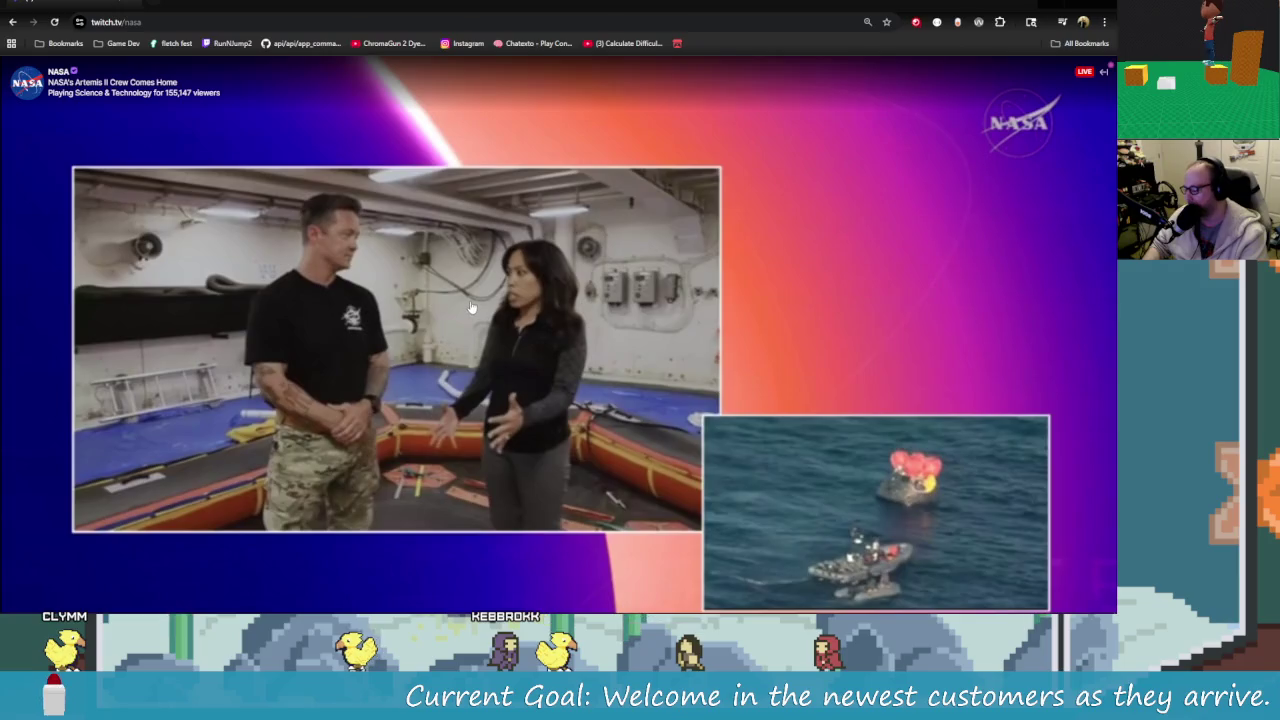
- Reload the NASA channel page and switch the Artemis II stream back to fullscreen
key("F5")
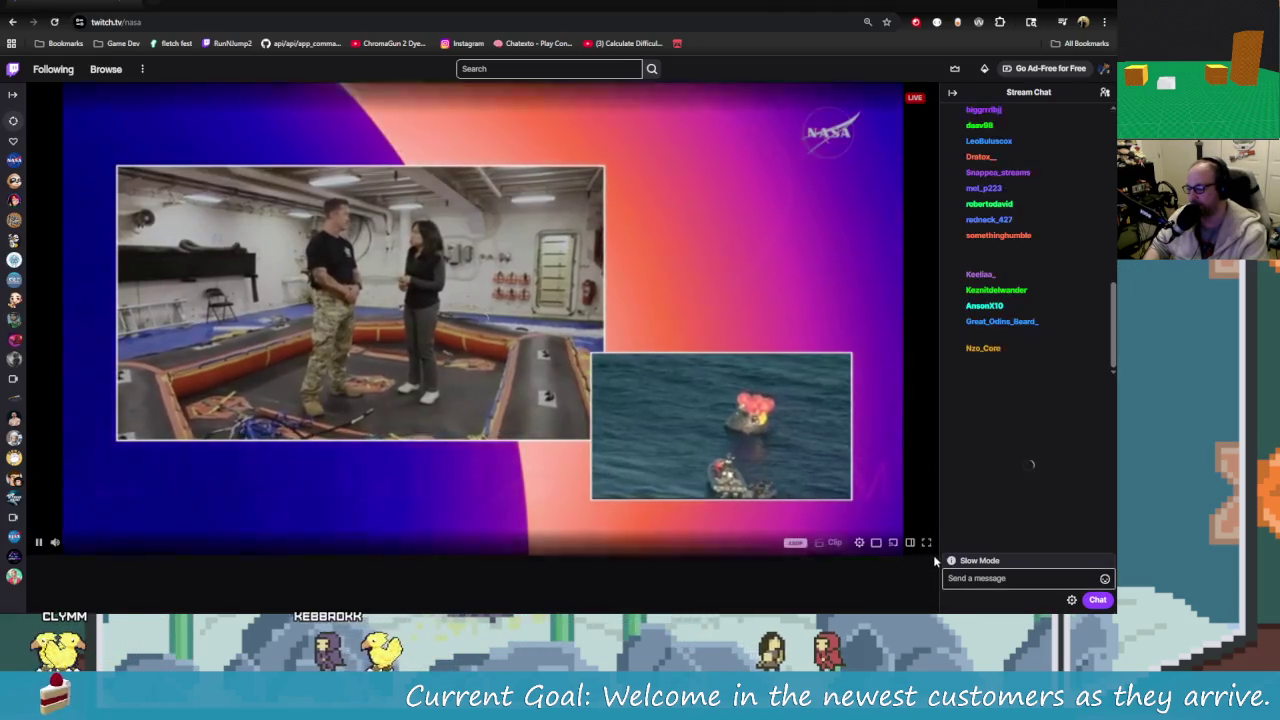
left_click(926, 543)
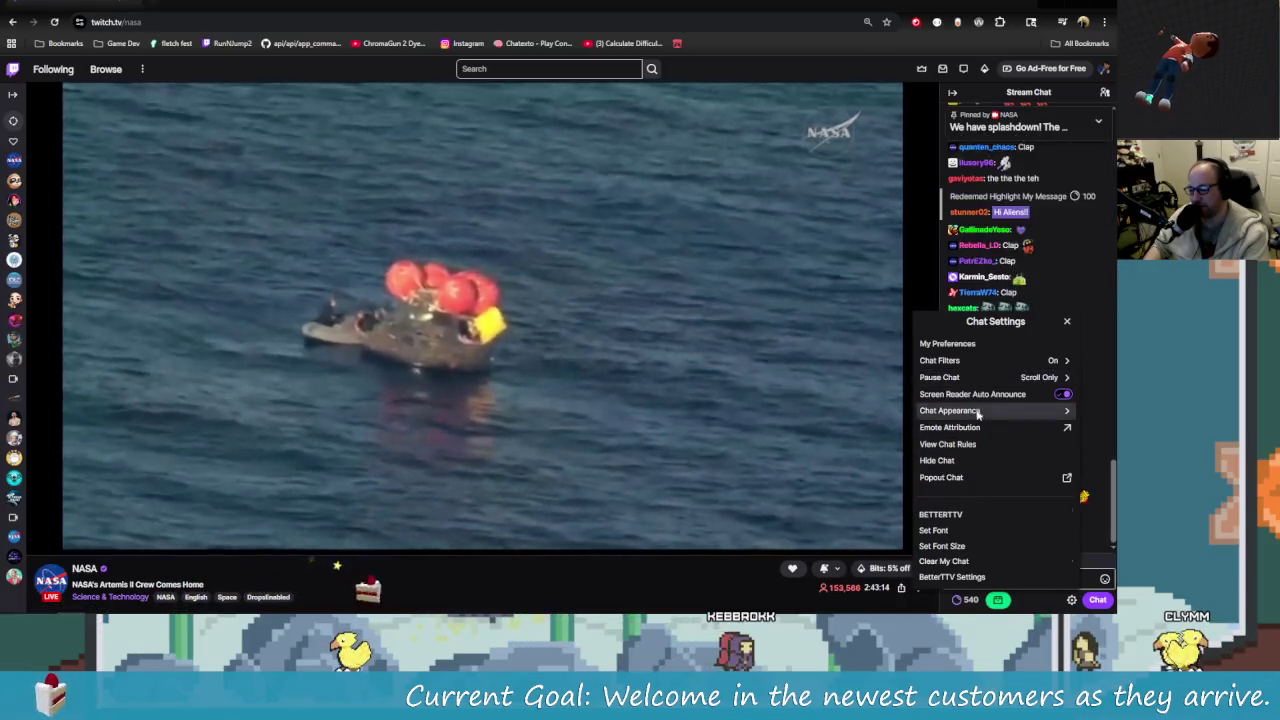
- Look through Chat Appearance twice without changing anything, then close the Chat Settings menu
left_click(977, 414)
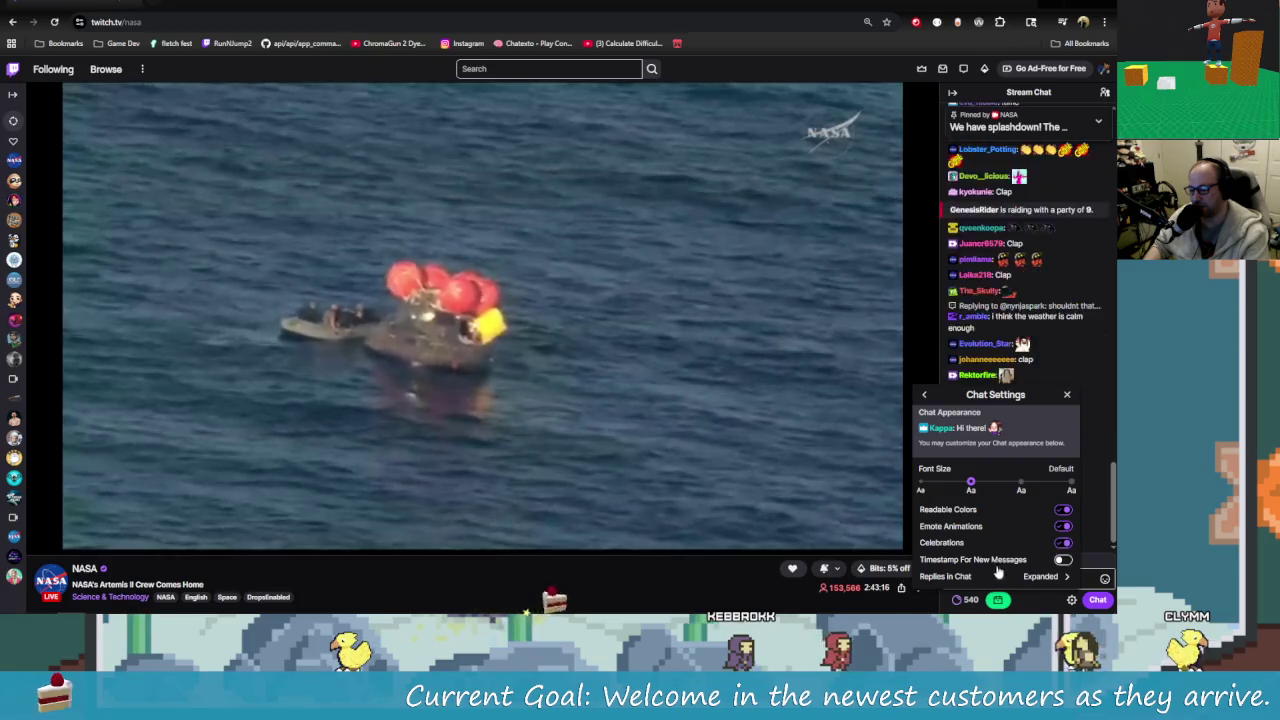
left_click(925, 396)
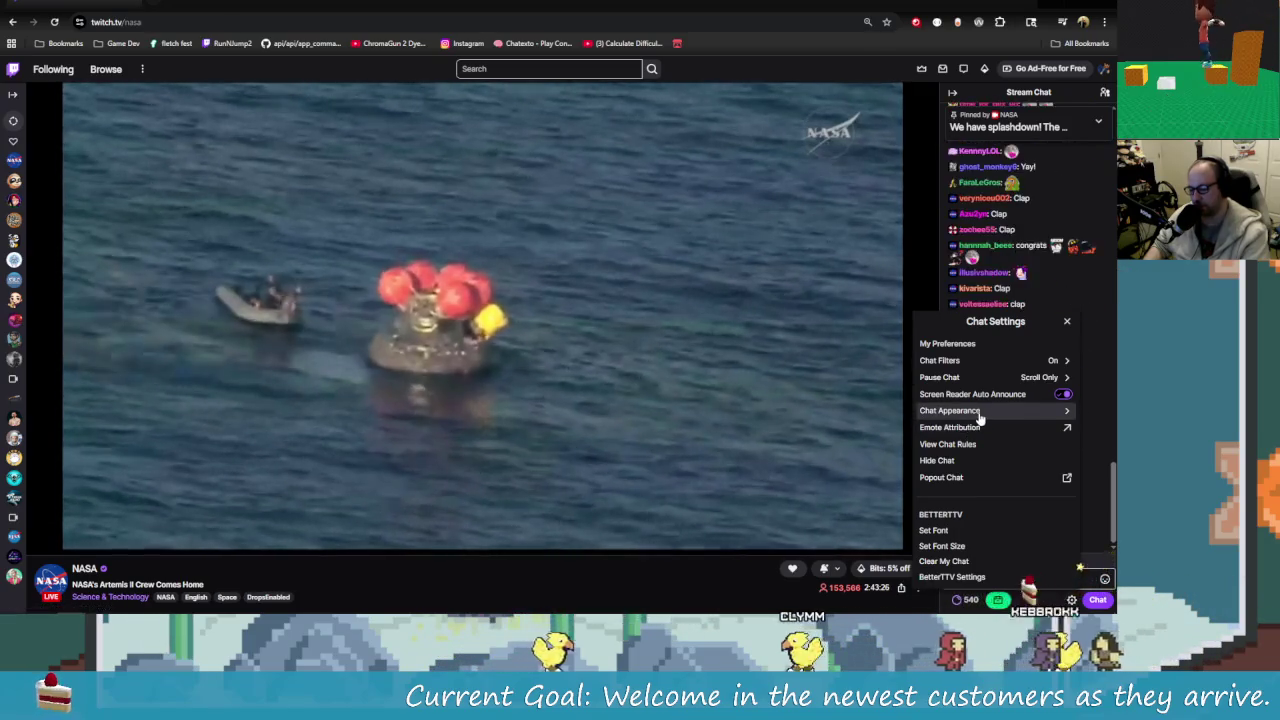
left_click(975, 412)
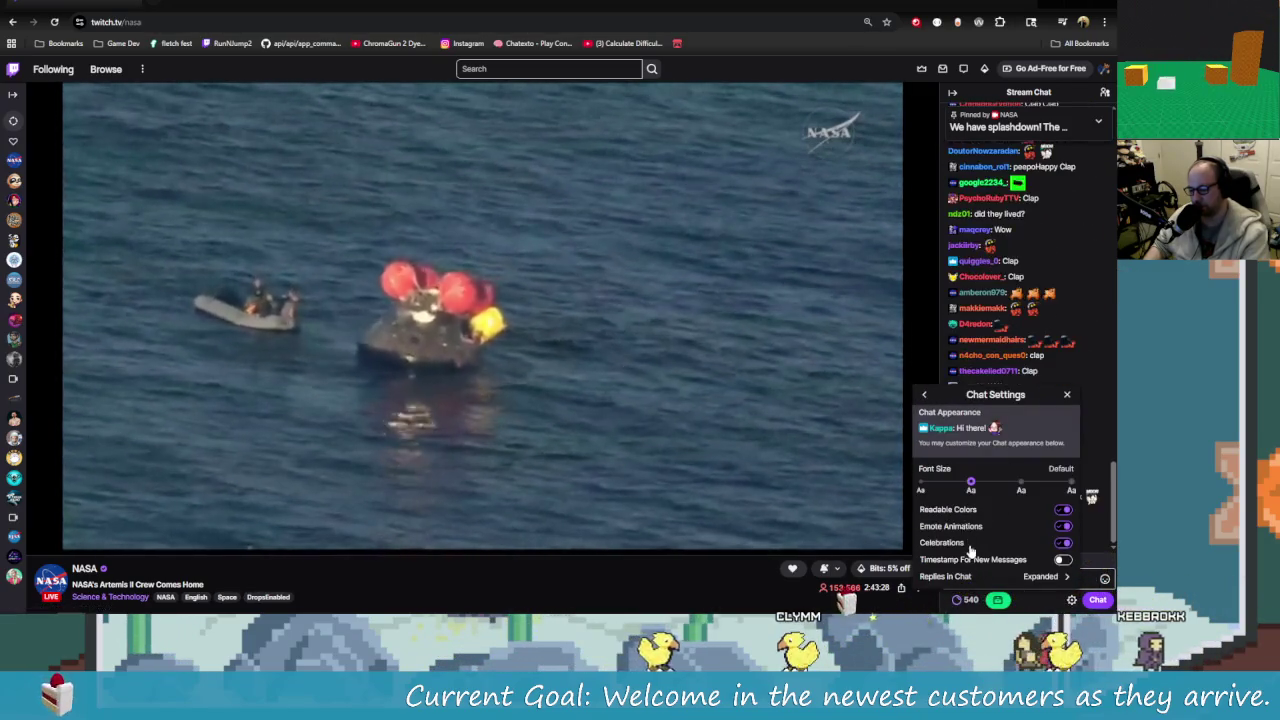
left_click(925, 395)
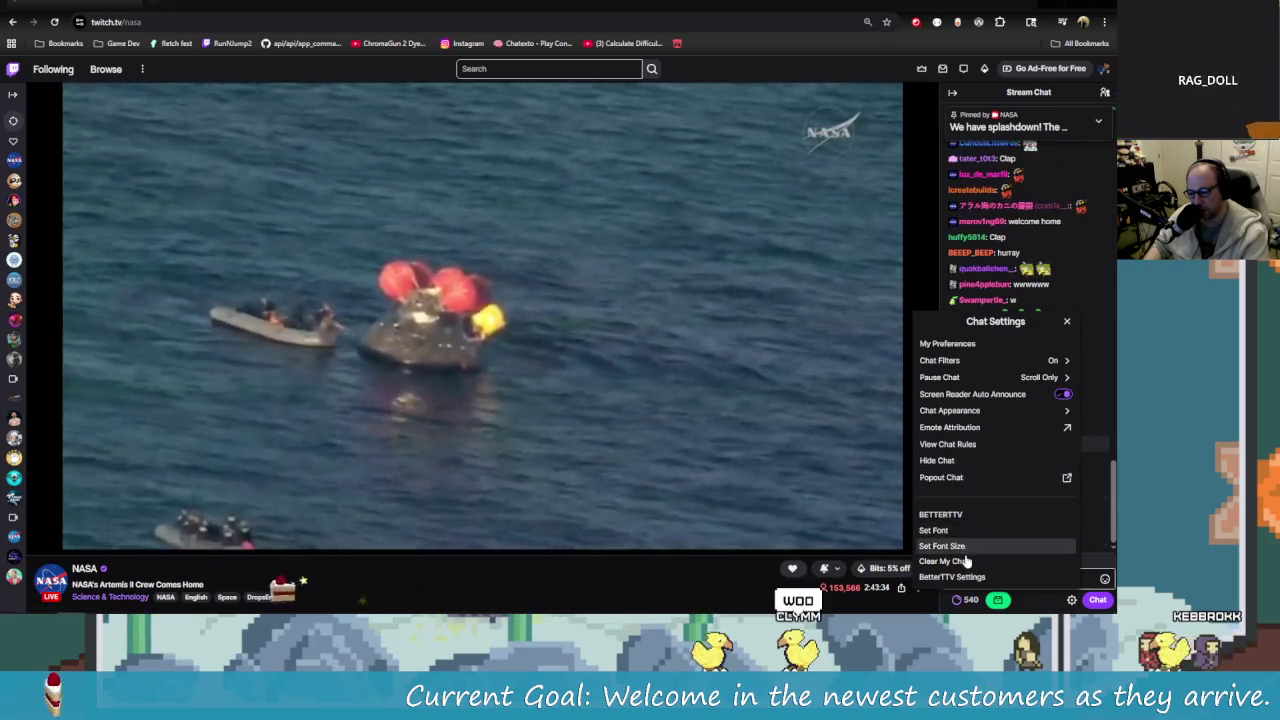
left_click(1067, 323)
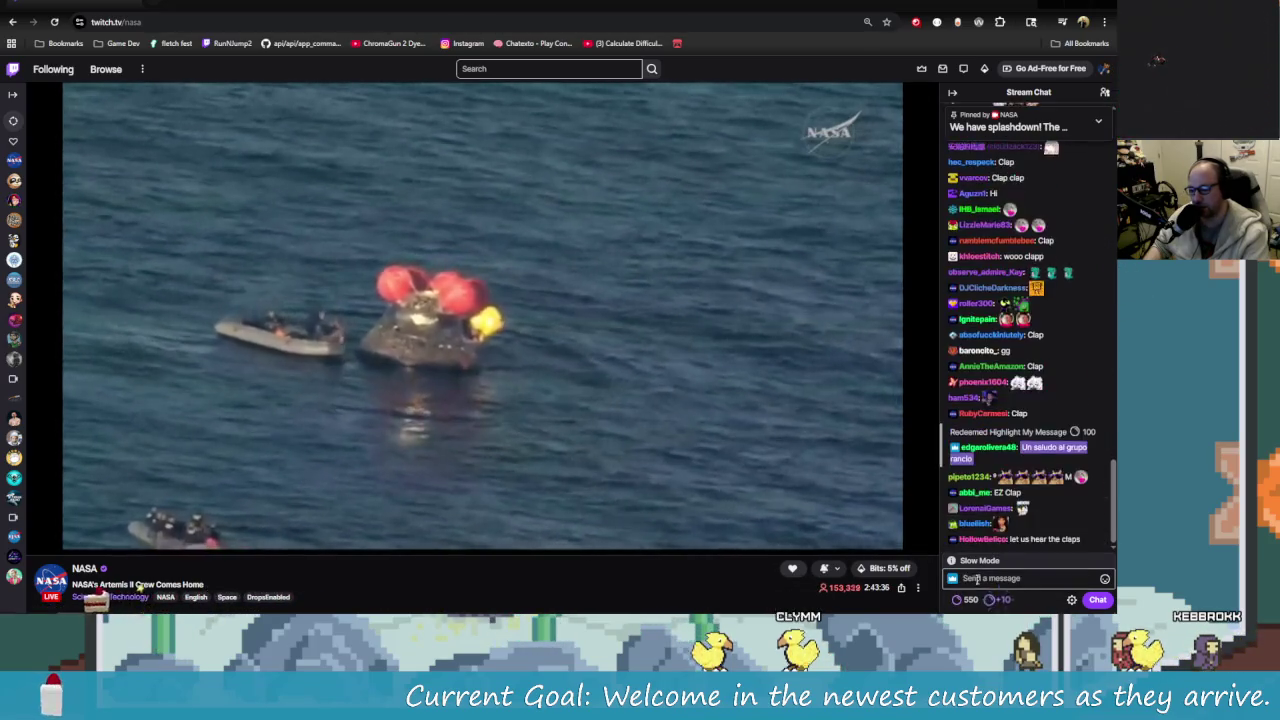
left_click(952, 580)
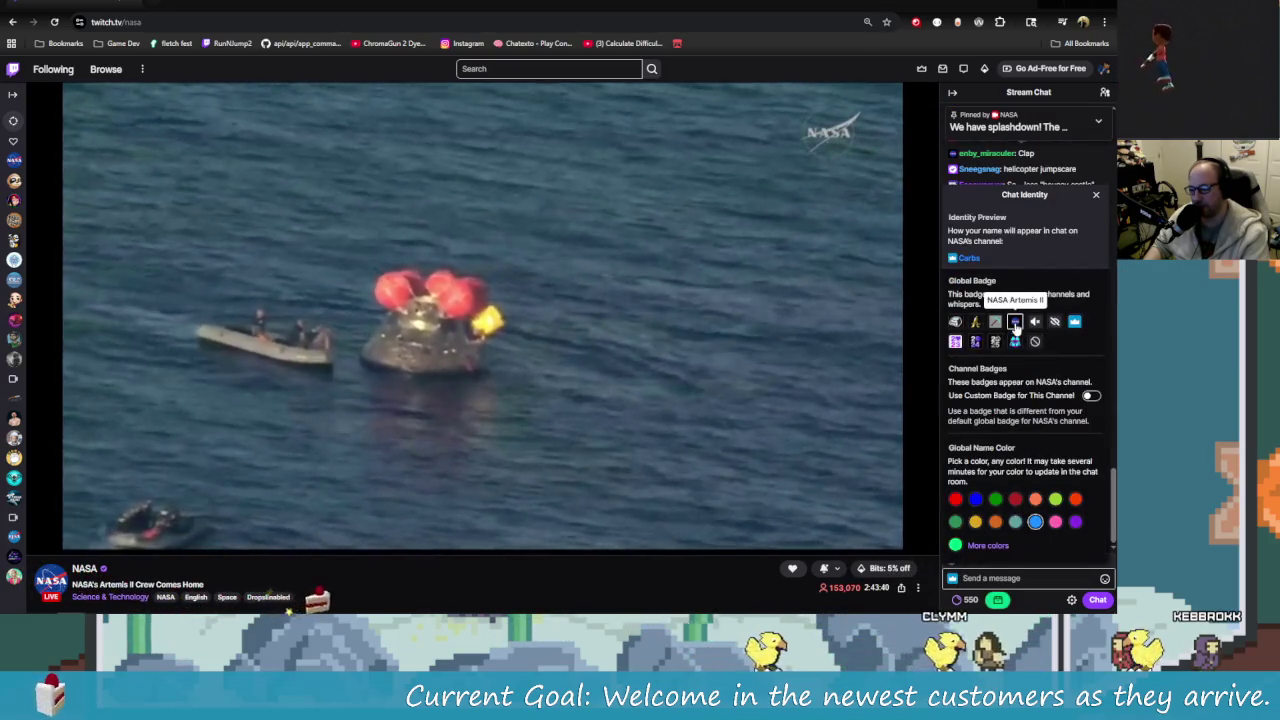
left_click(1006, 598)
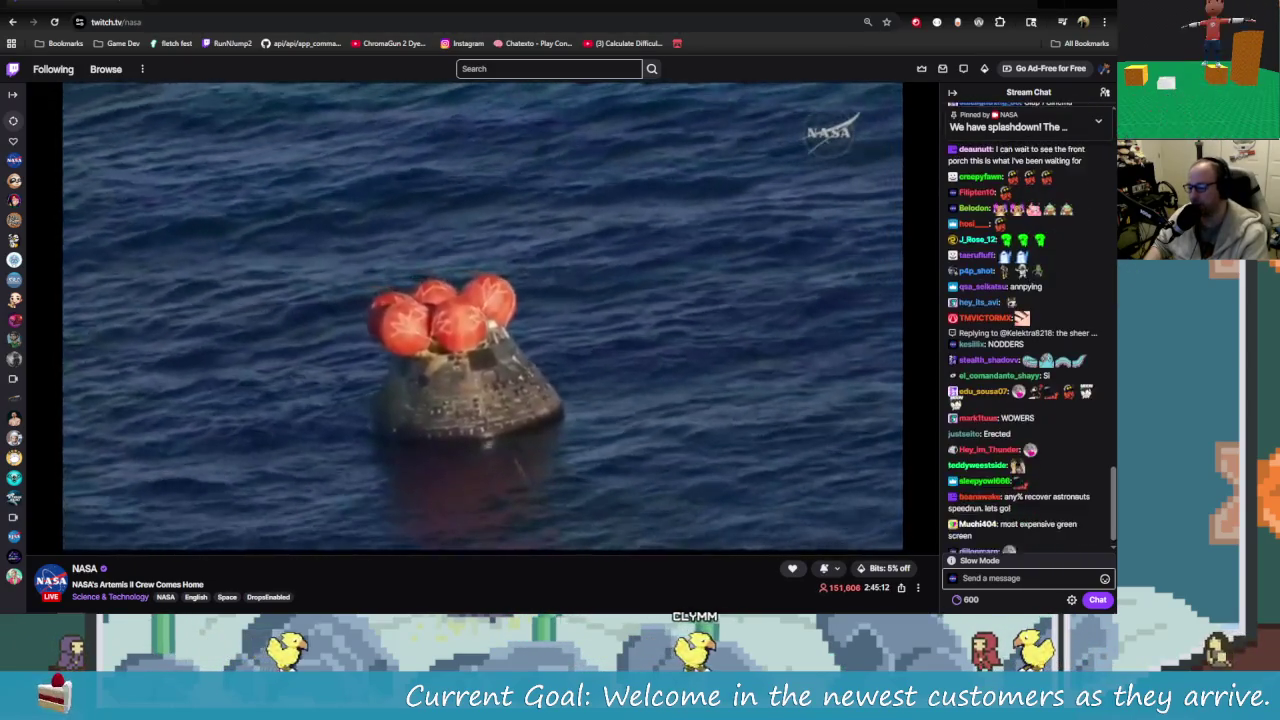
- Check the Chat Identity badges, then open the notifications for NasaSparkle and the Artemis II Launch badge
left_click(952, 578)
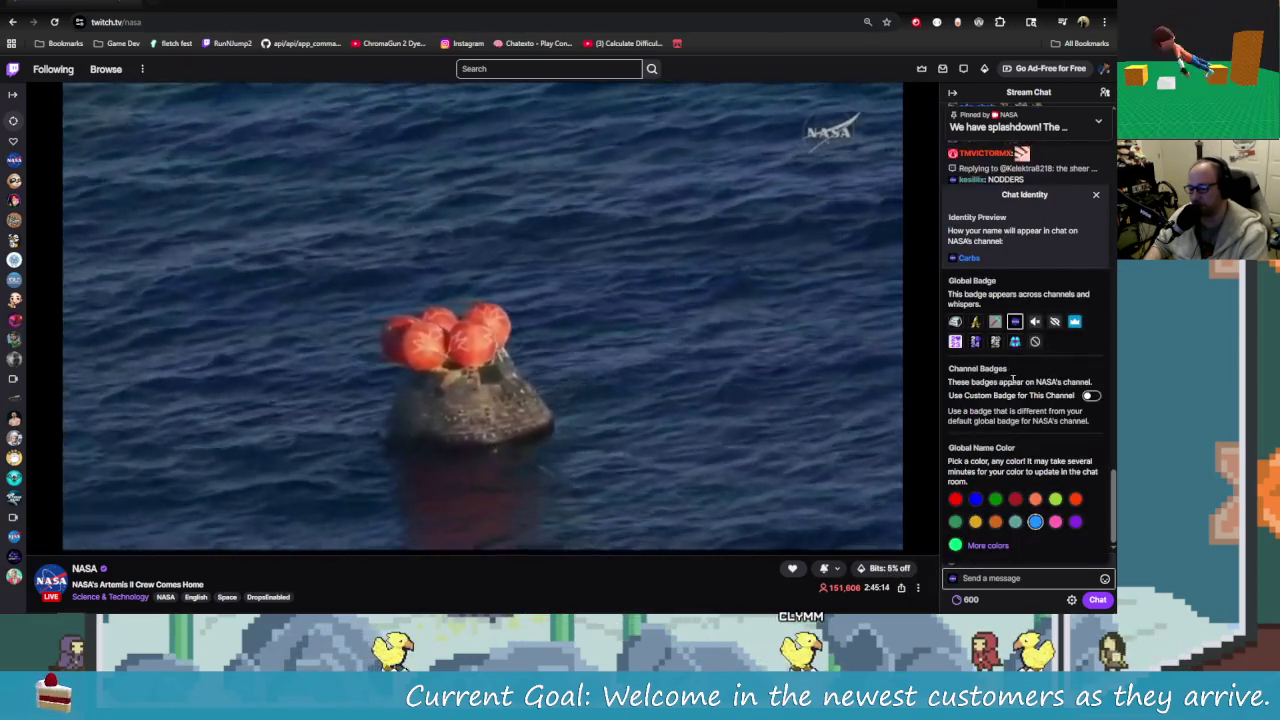
left_click(953, 580)
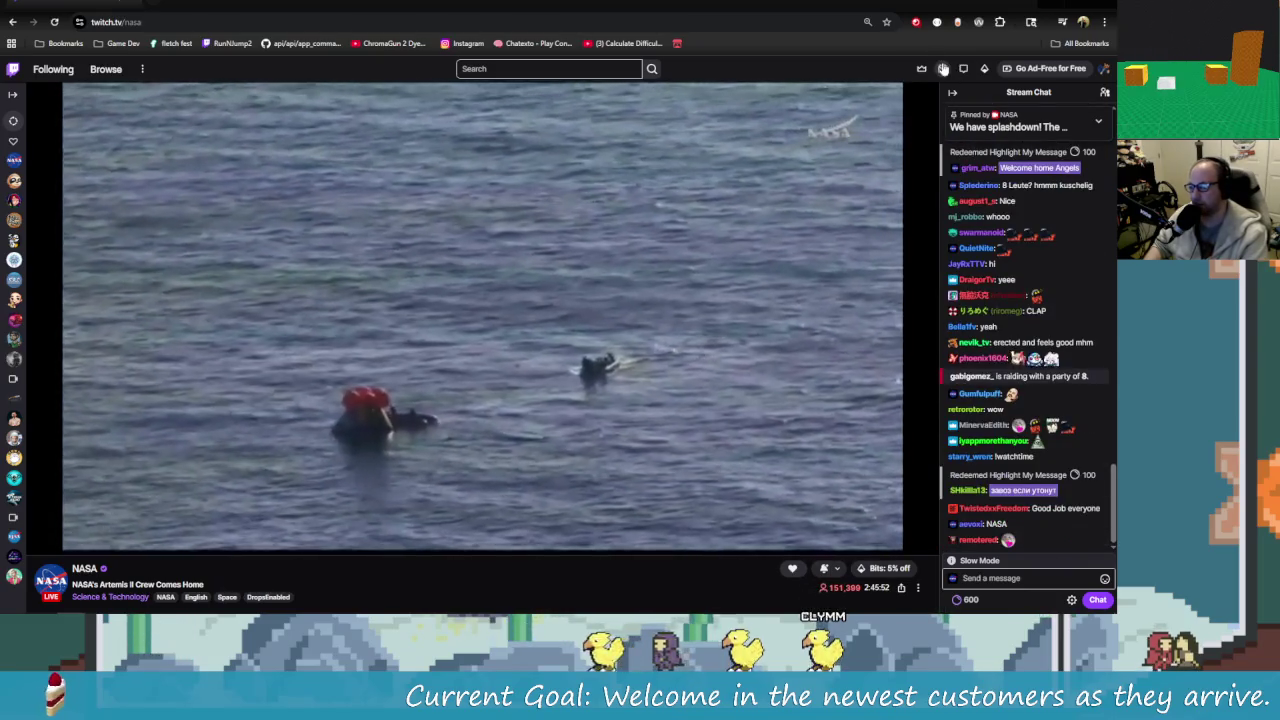
left_click(942, 68)
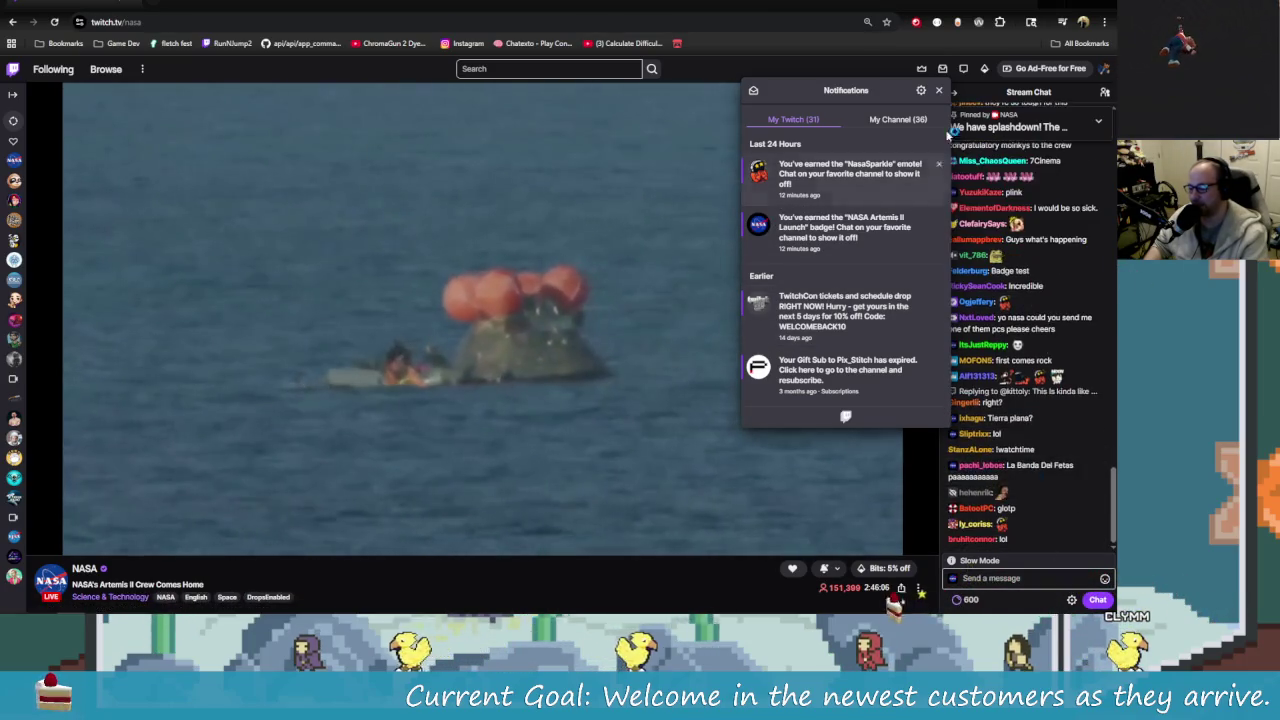
- Dismiss the notifications list and briefly check the Chat Identity panel
left_click(940, 92)
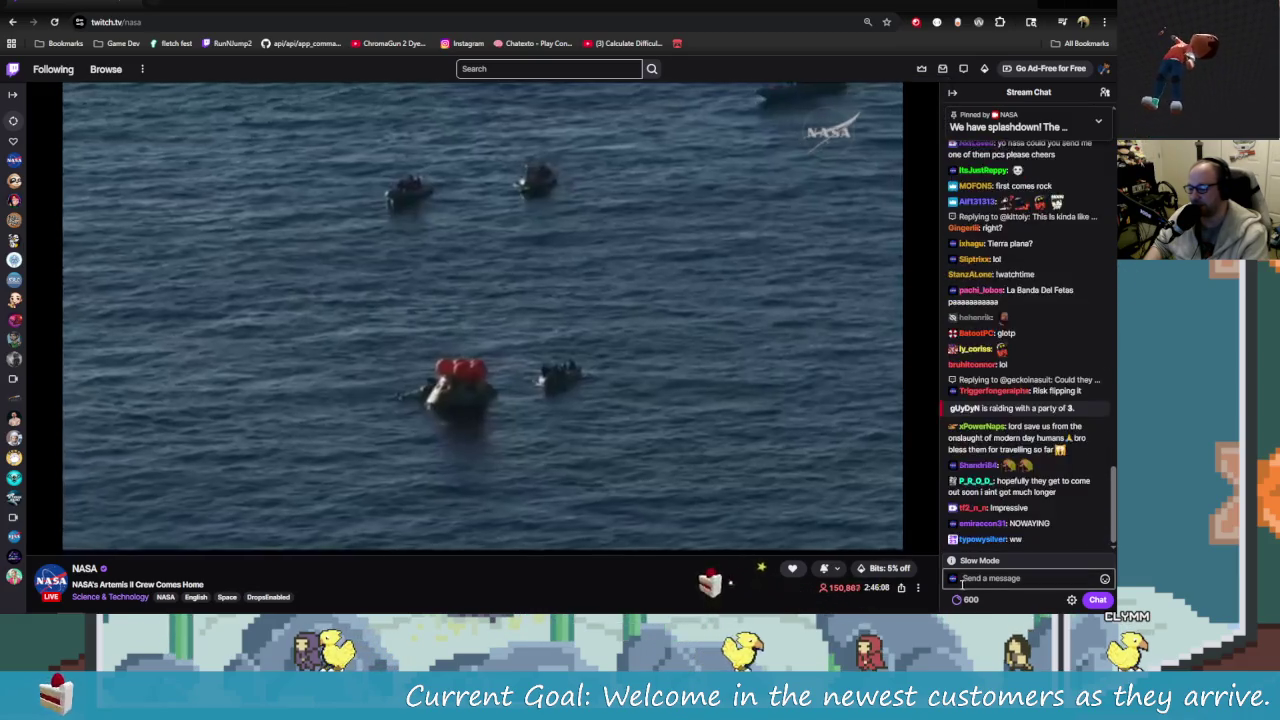
left_click(952, 578)
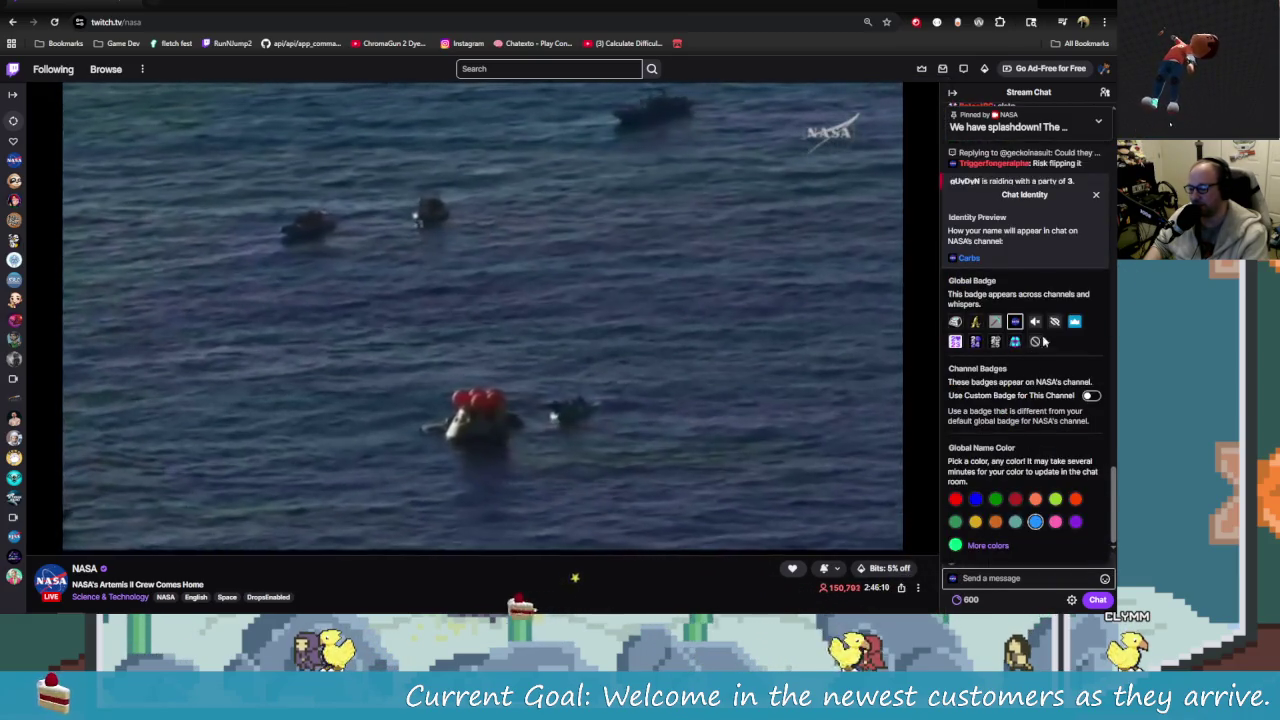
left_click(1096, 194)
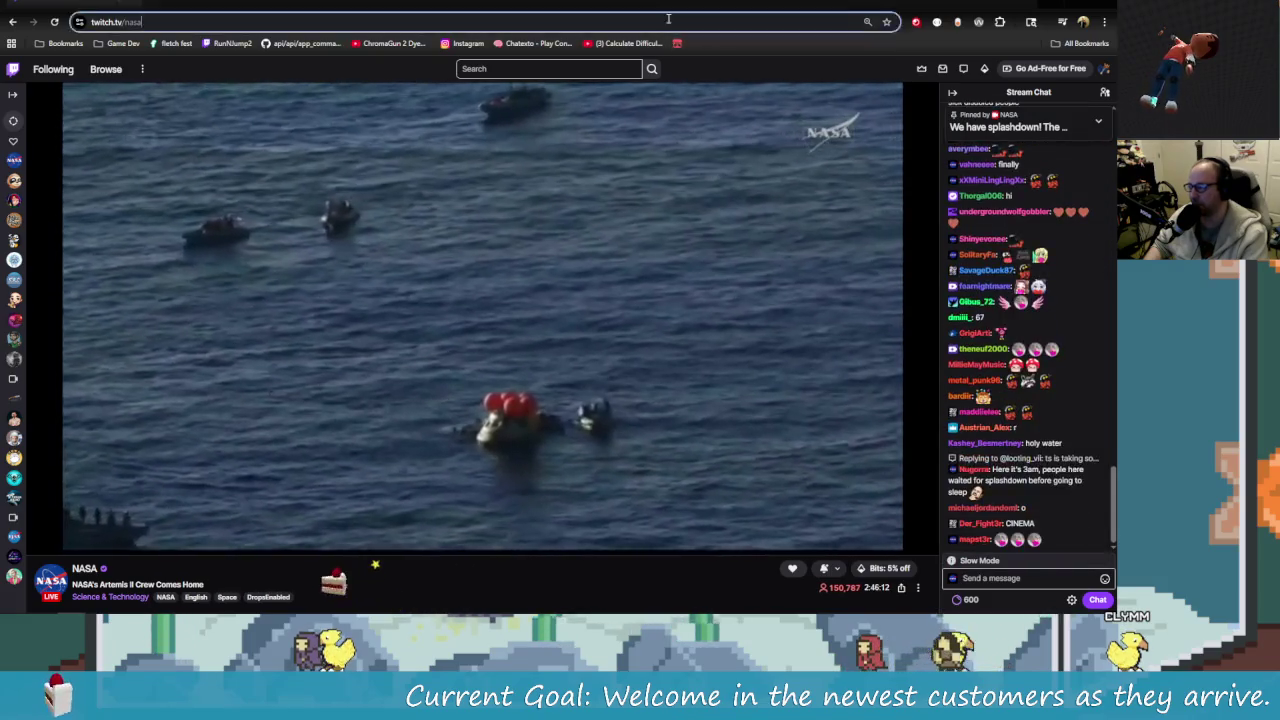
- Reload twitch.tv/nasa and reopen the Chat Identity panel
left_click(669, 21)
key("Return")
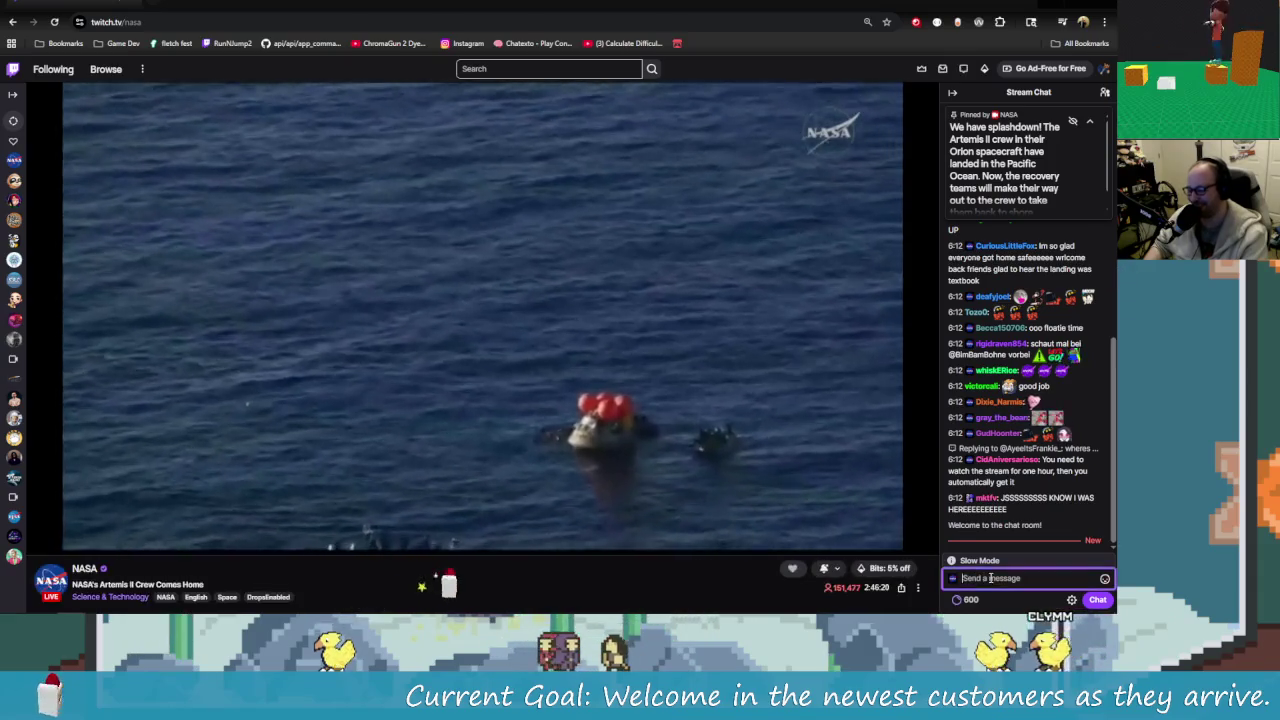
left_click(953, 580)
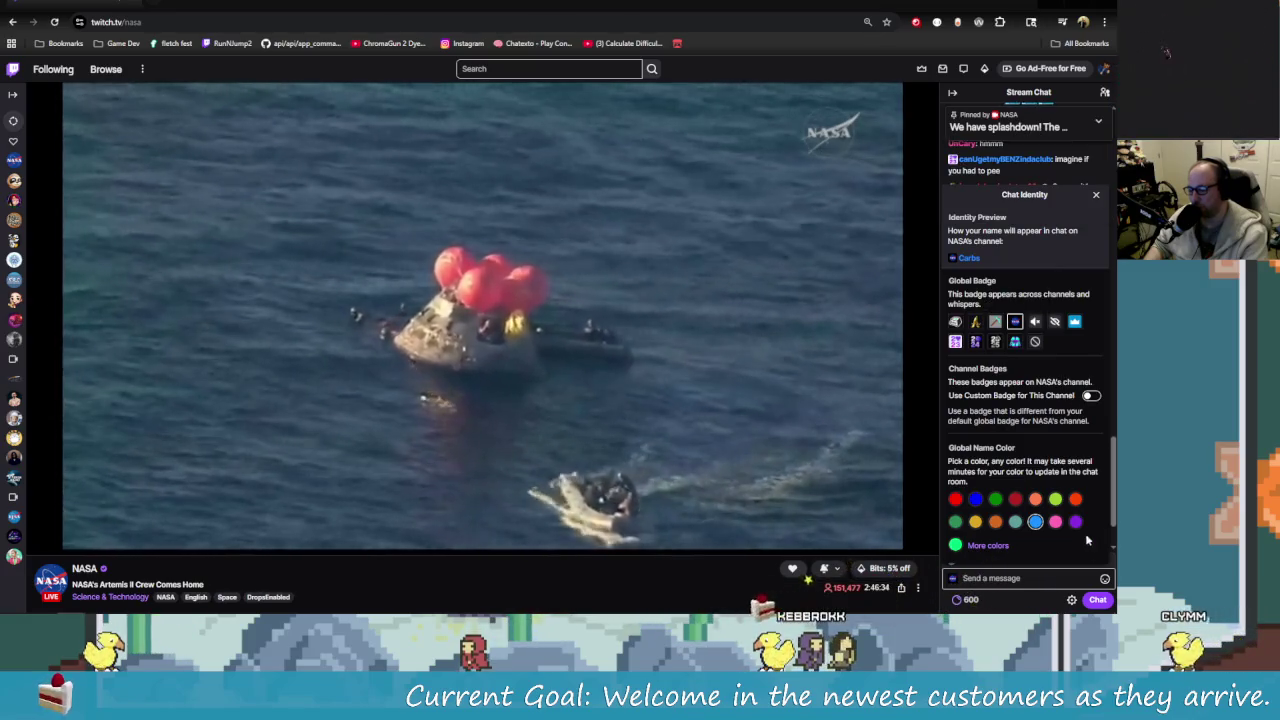
left_click(961, 577)
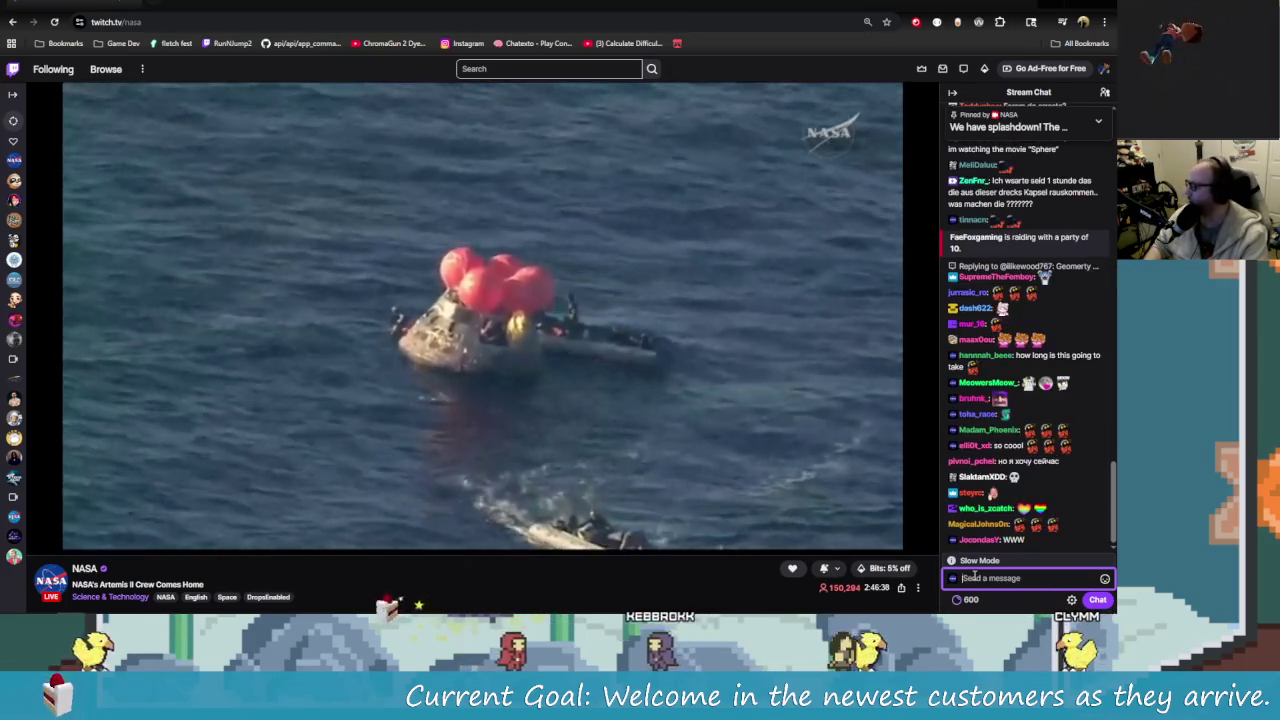
- Find NasaSparkle in the emote picker, insert it, remove it, and close the search
left_click(1104, 578)
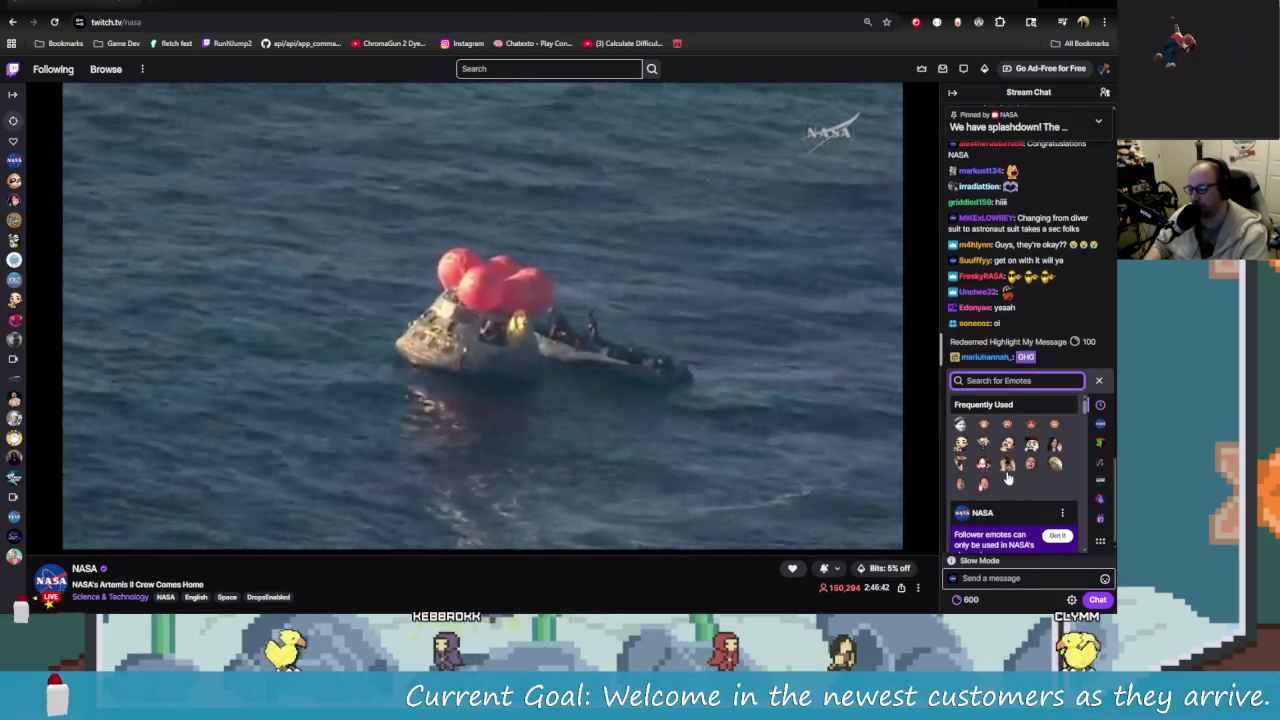
scroll(1008, 479, "down", 3)
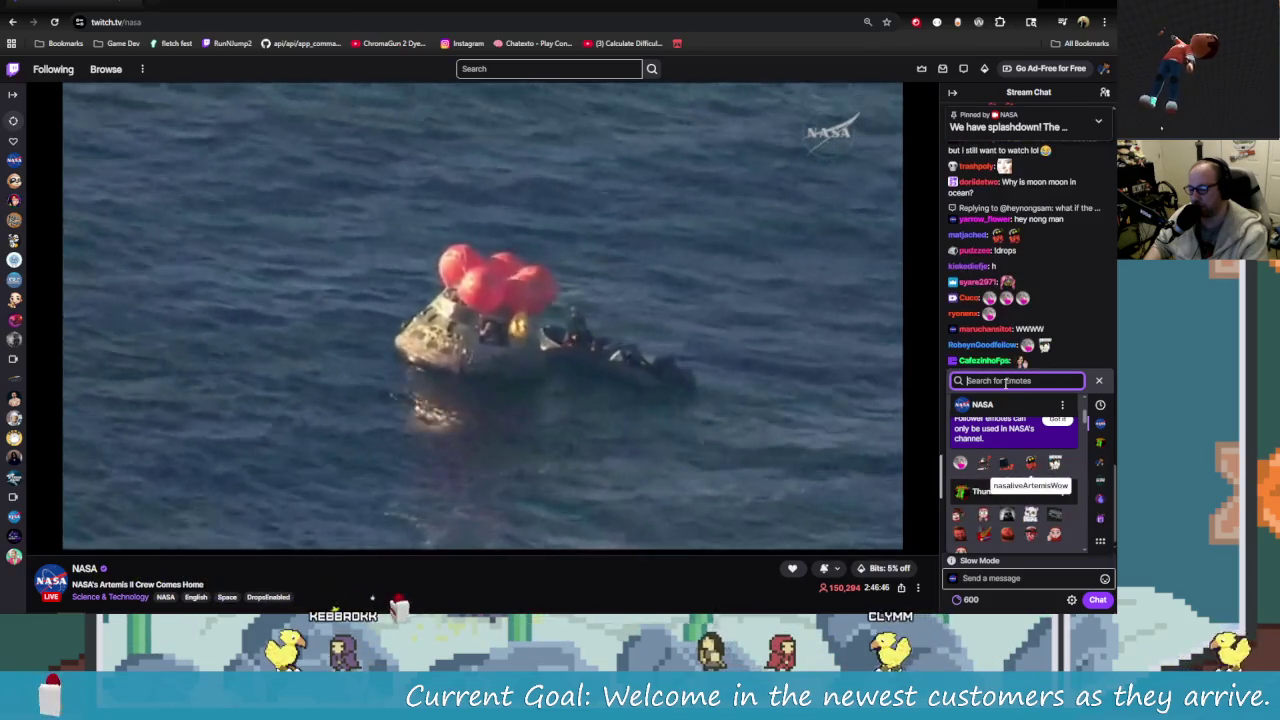
type("spar")
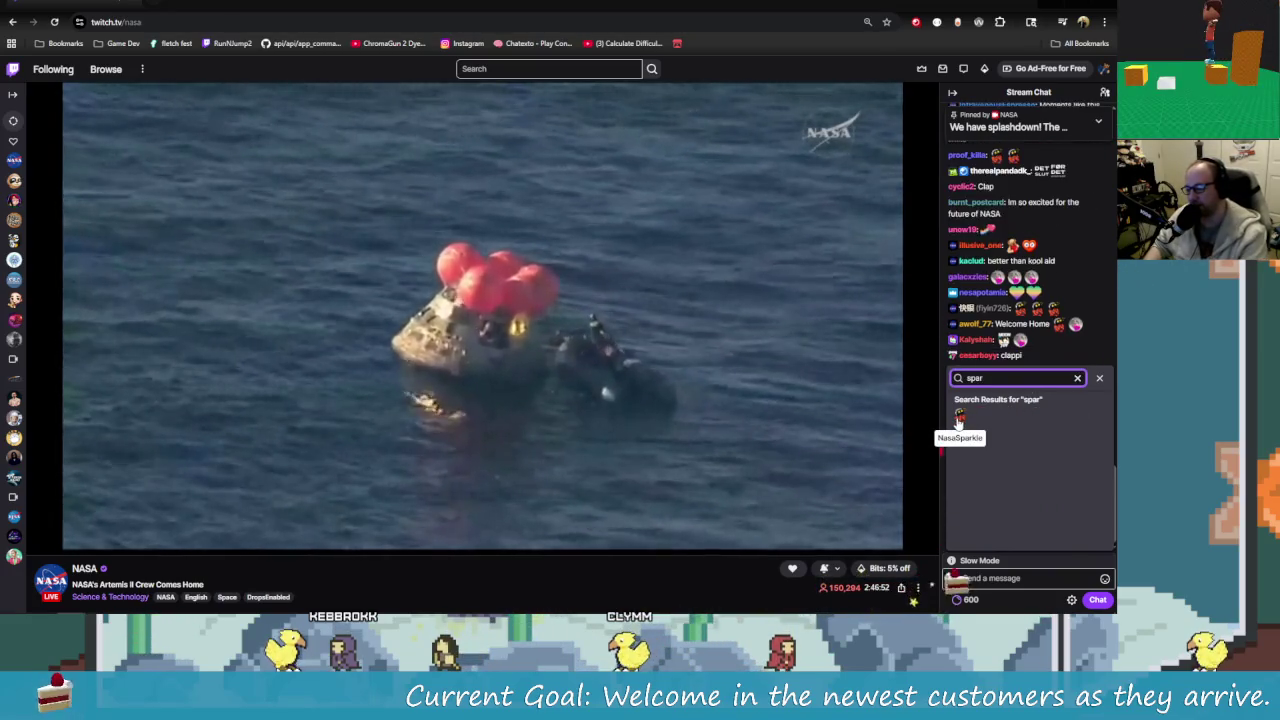
left_click(960, 418)
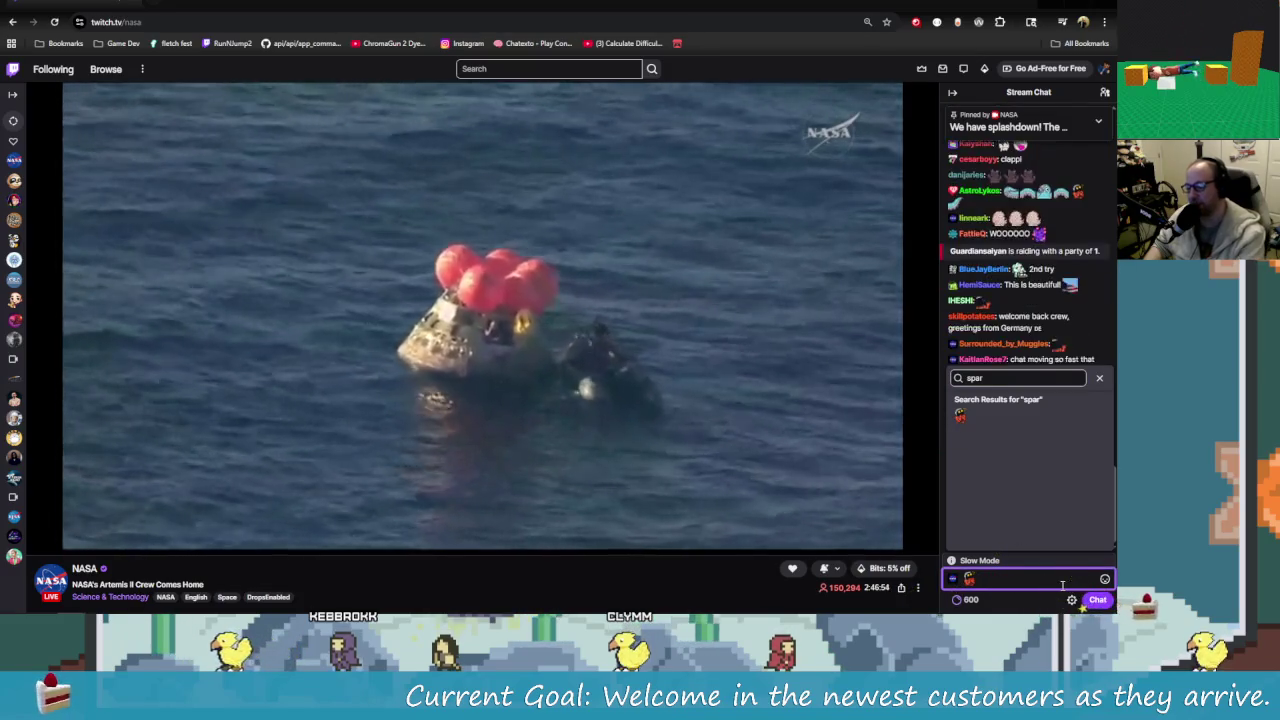
key("Return")
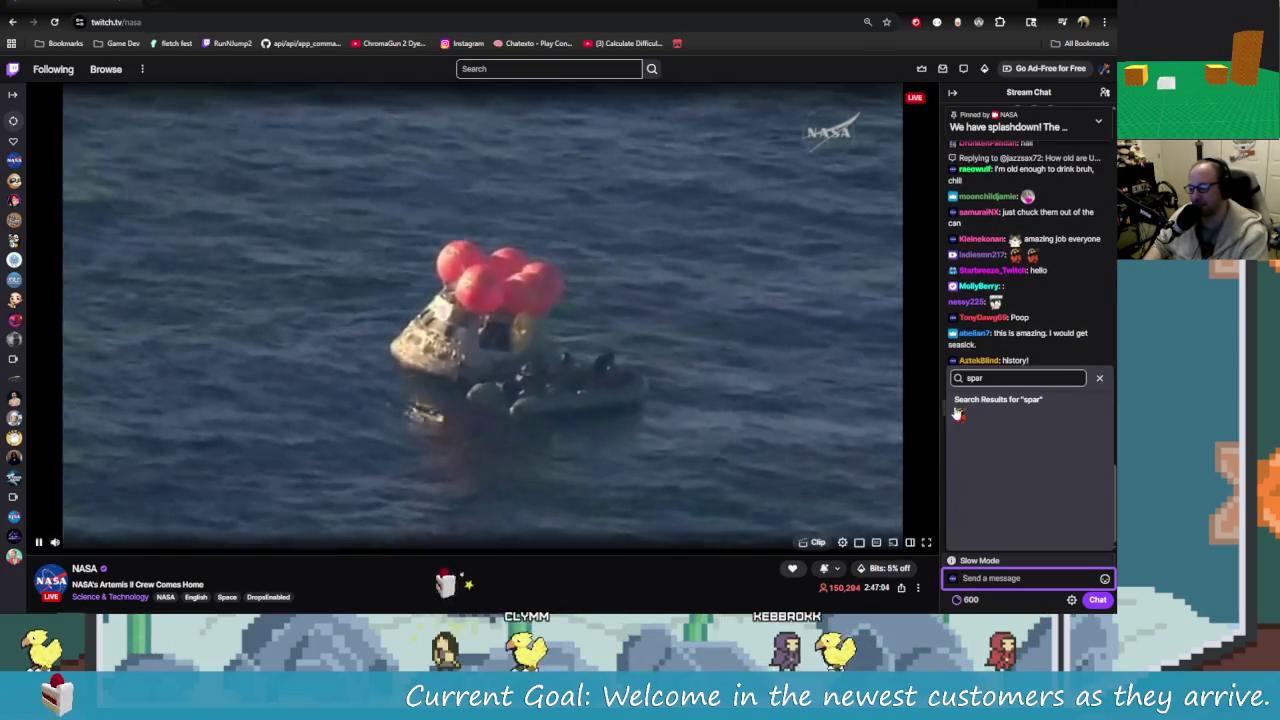
left_click(1099, 378)
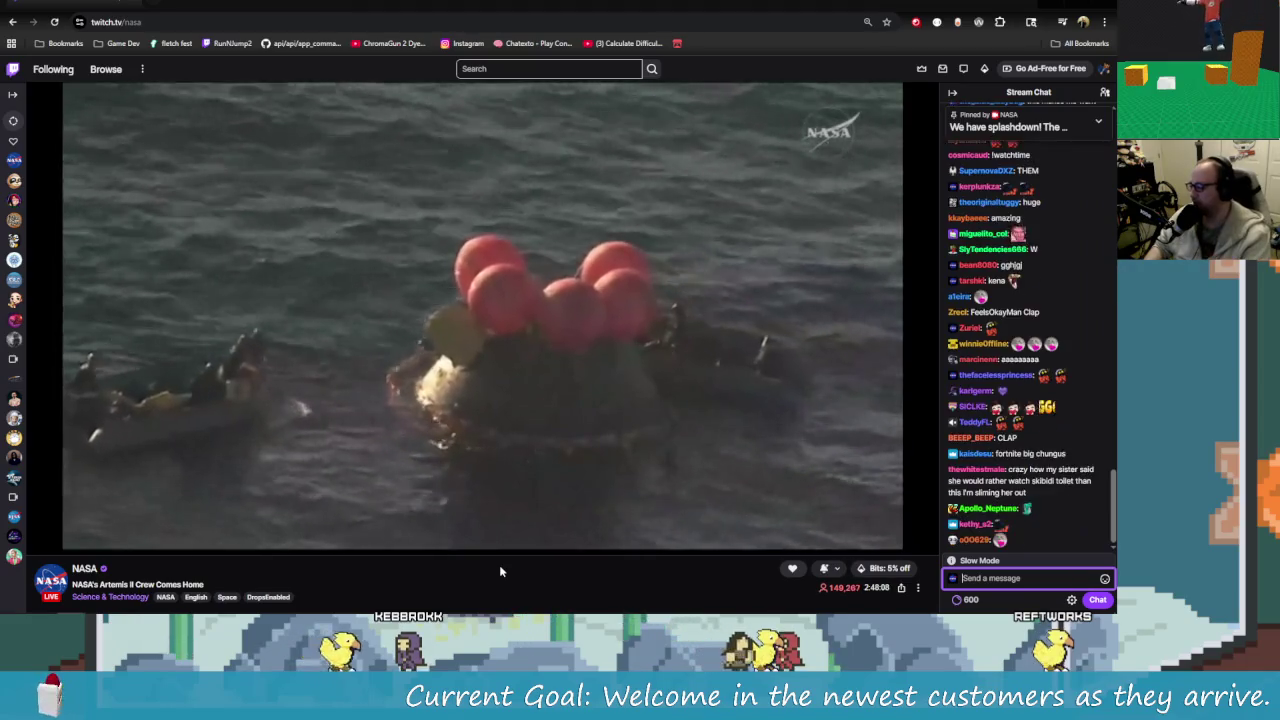
- Type a long run of the letter d into the chat message box without sending it
mouse_move(545, 405)
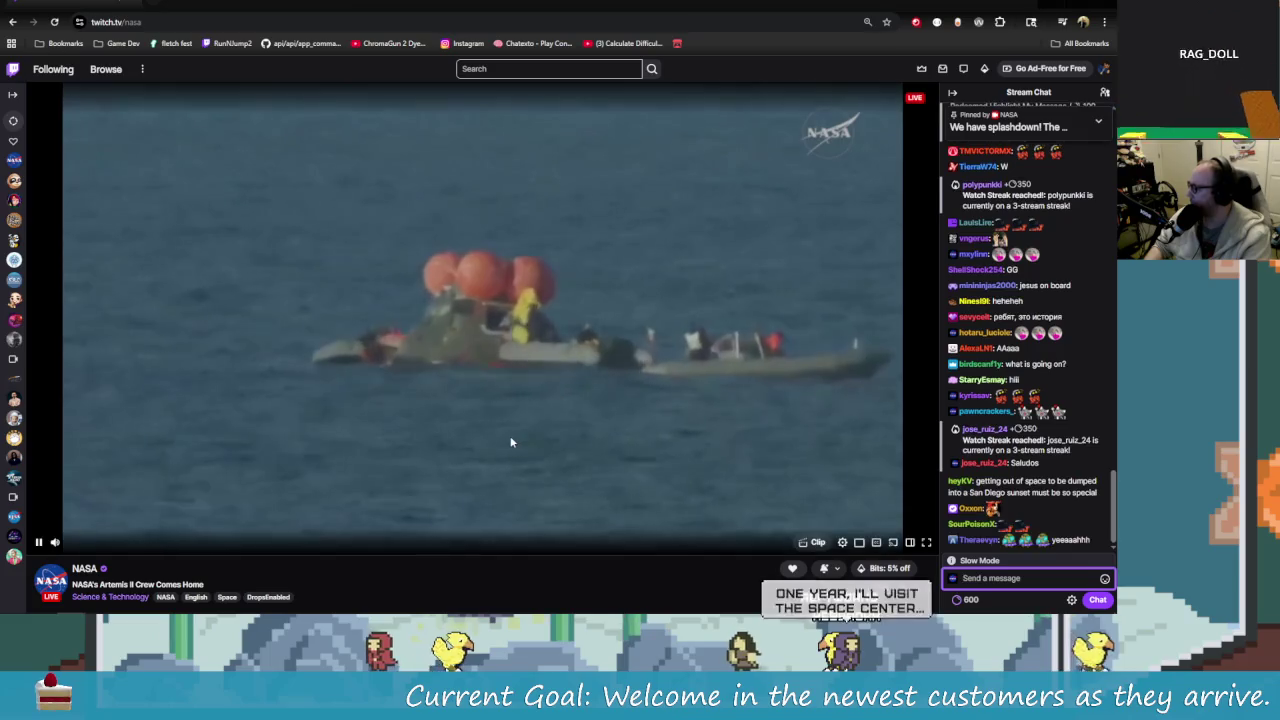
type("dddddd")
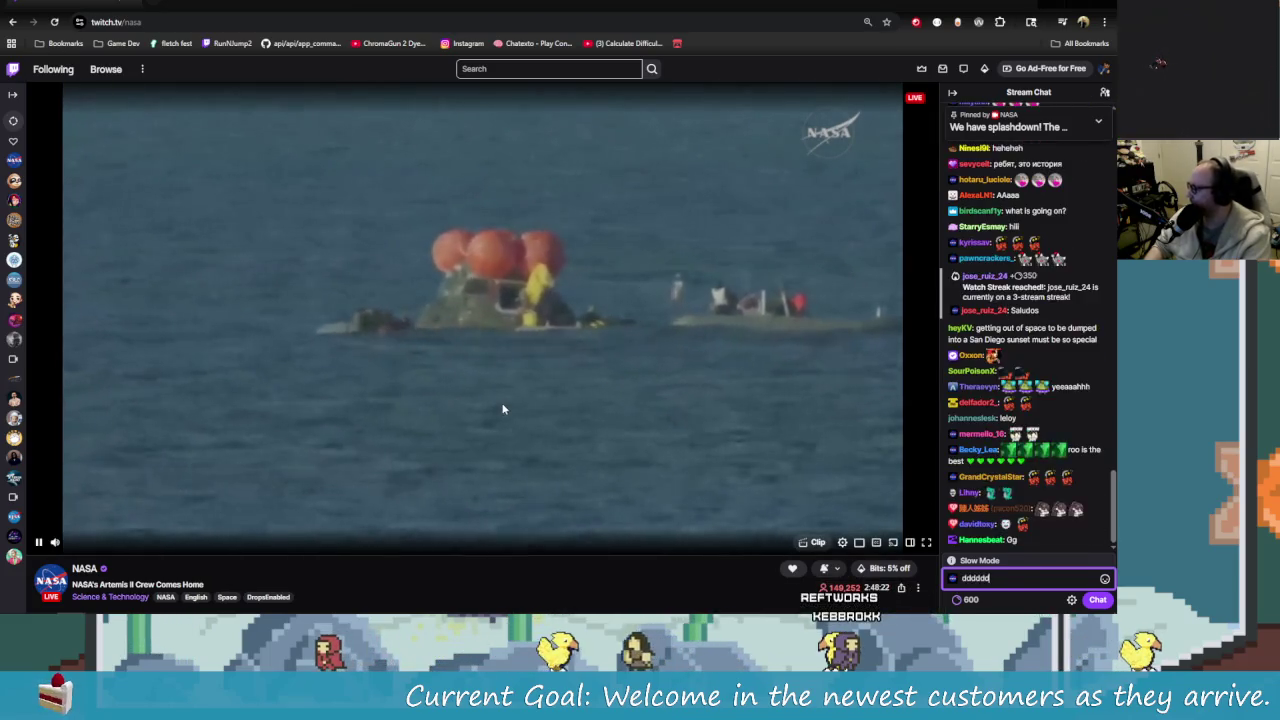
type("ddddddddddddddddddddddddddddddddddddddddddddddddddddddddddddddddd")
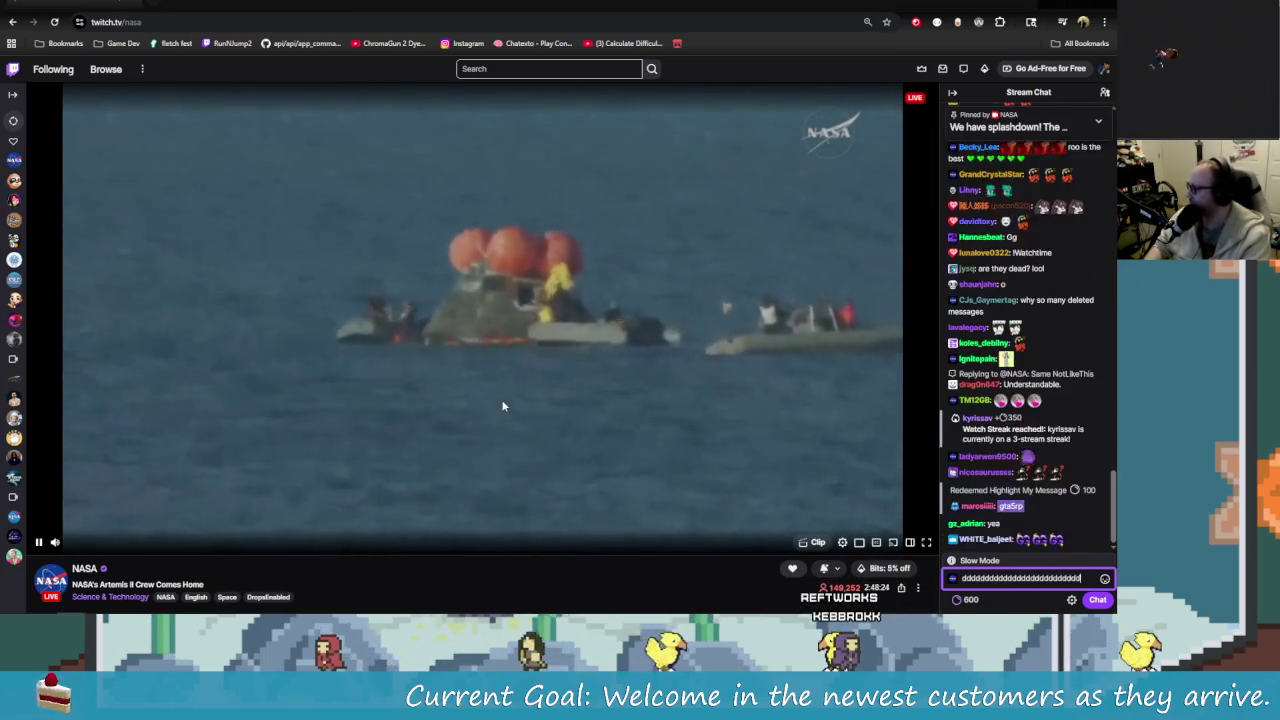
type("ddddddddddddddddddd")
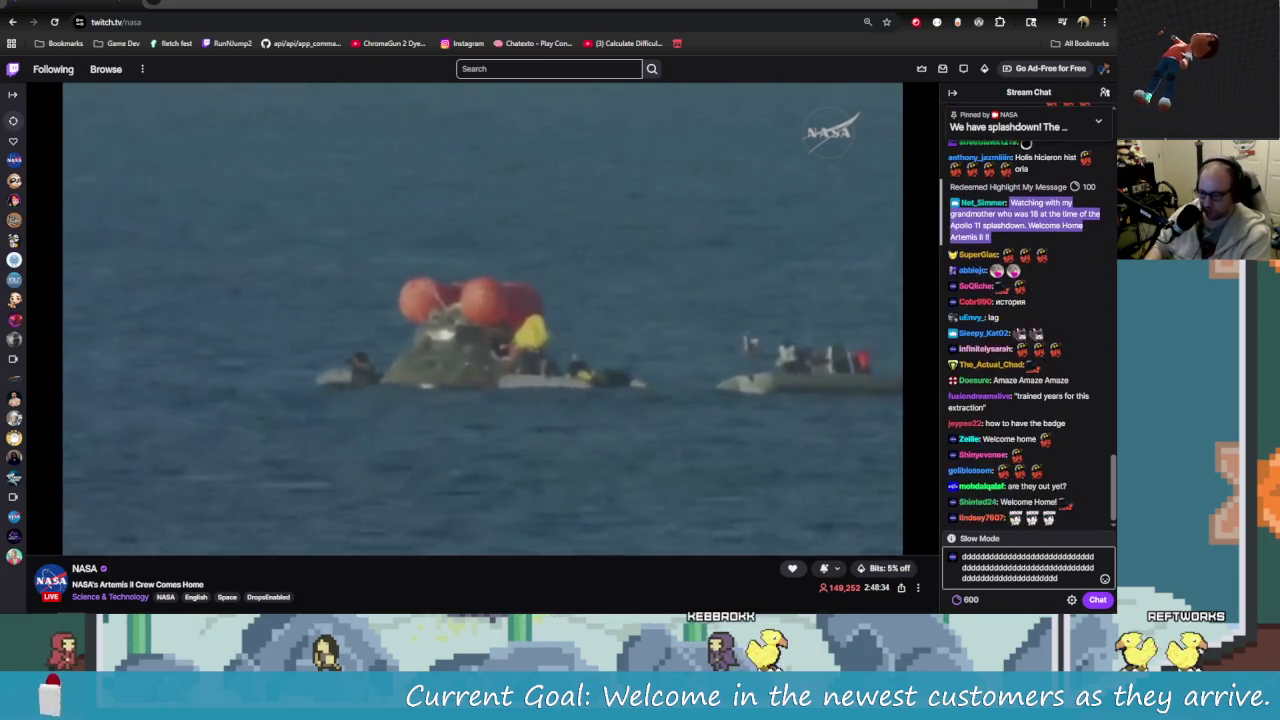
- Select and delete the run of d's in the NASA chat message box
key("alt+Tab")
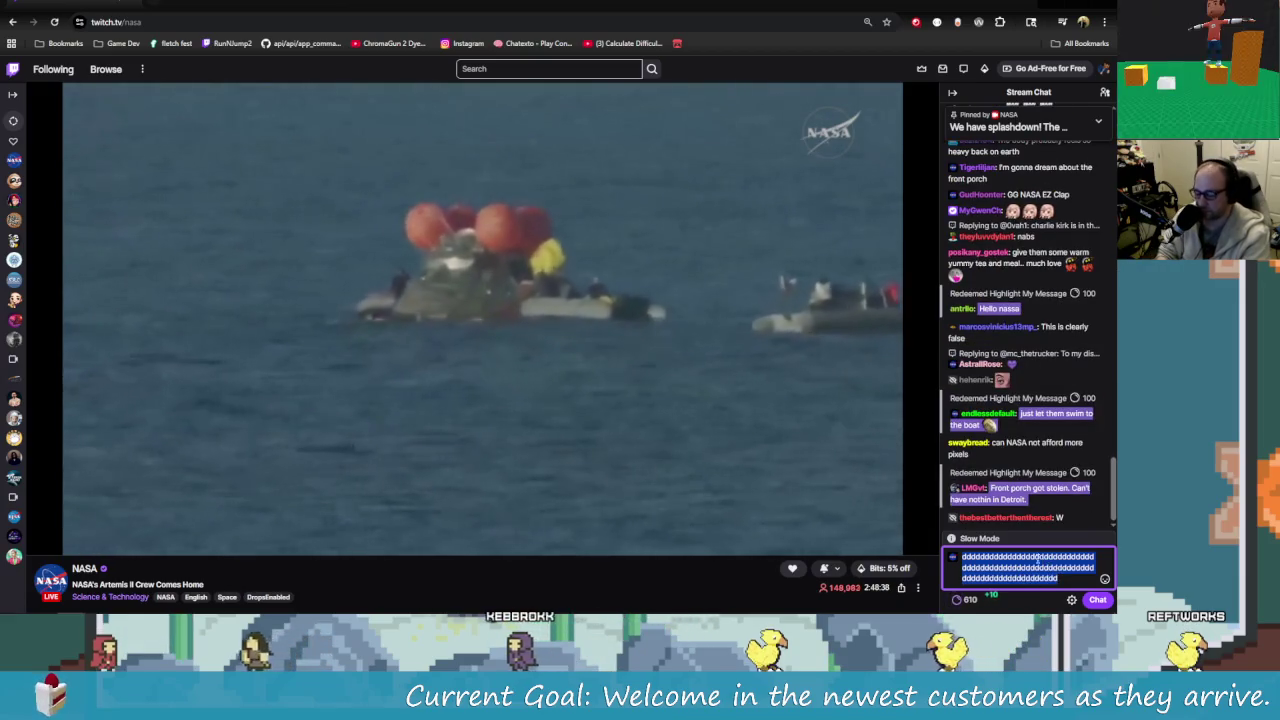
key("BackSpace")
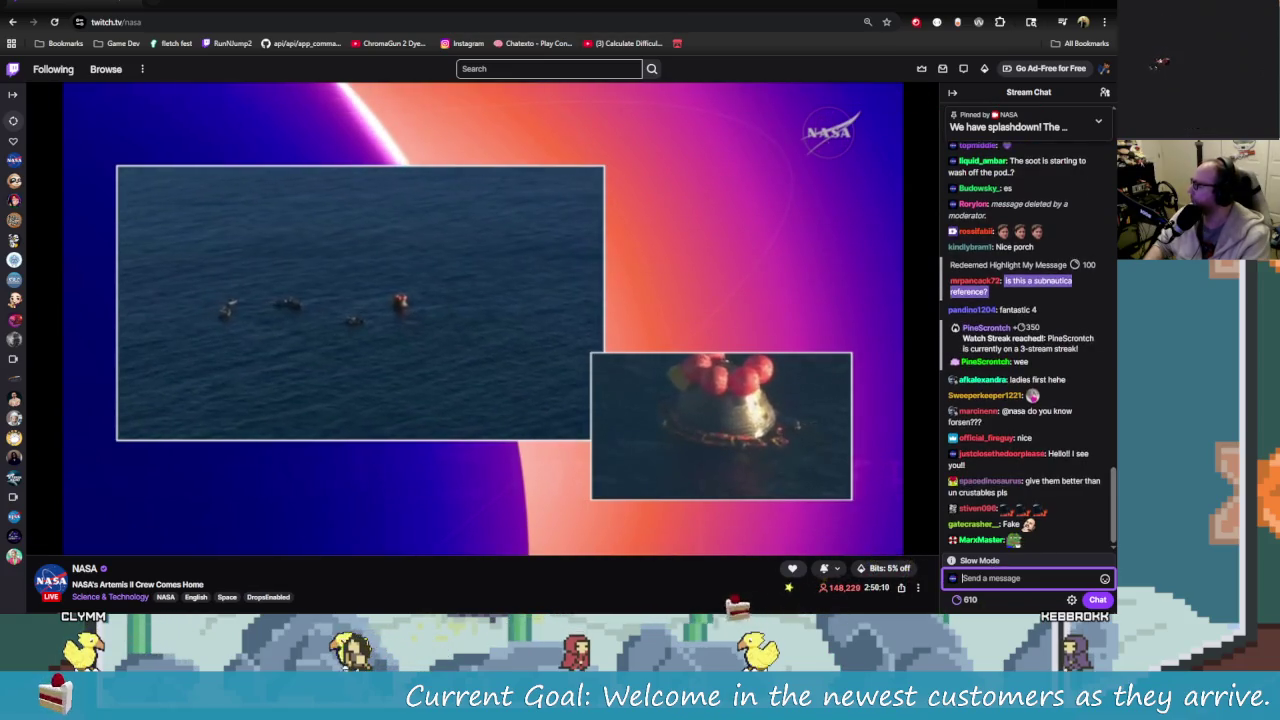
- Leave the browser, flick to Godot and back, then bring up customer.png in Aseprite
key("alt+Tab")
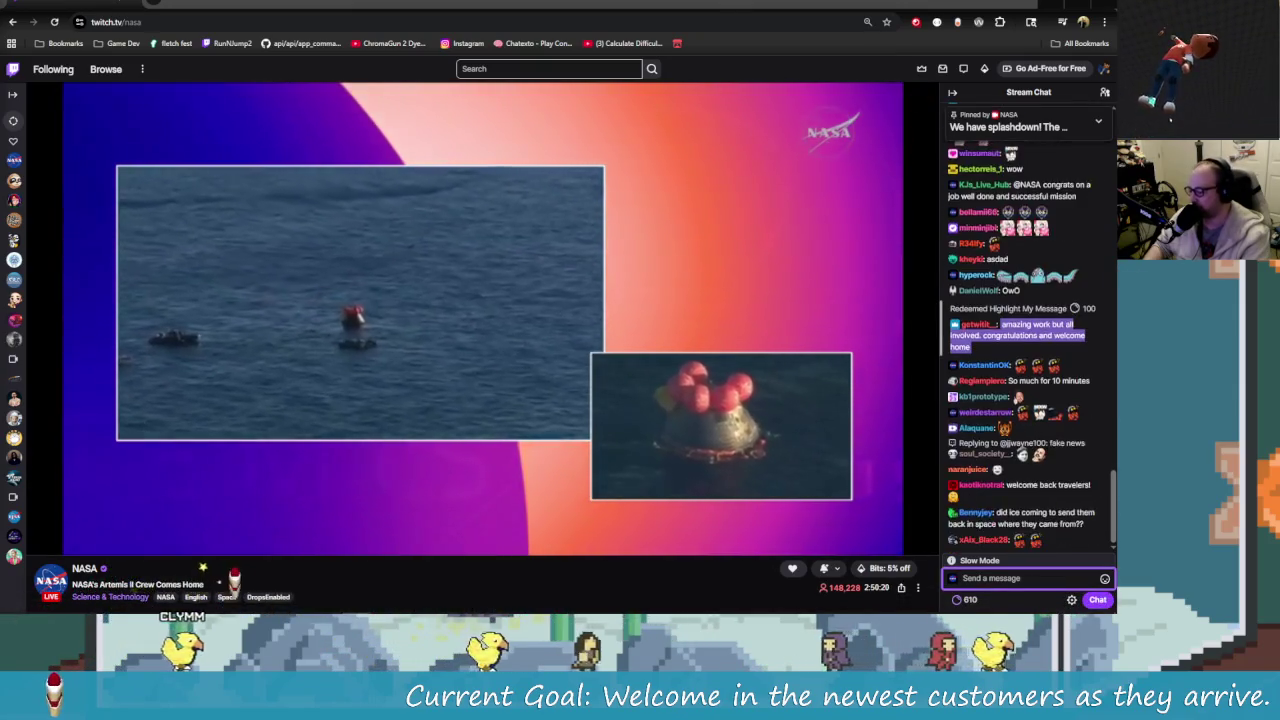
left_click(528, 604)
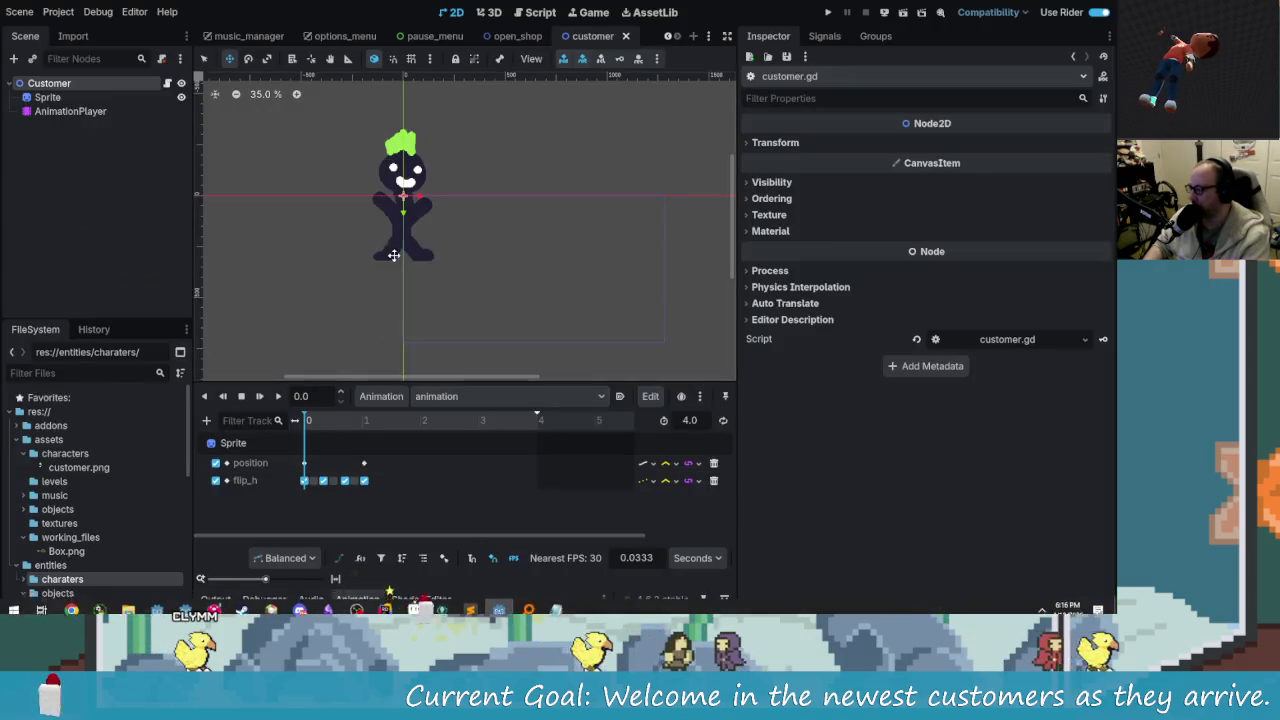
left_click(528, 604)
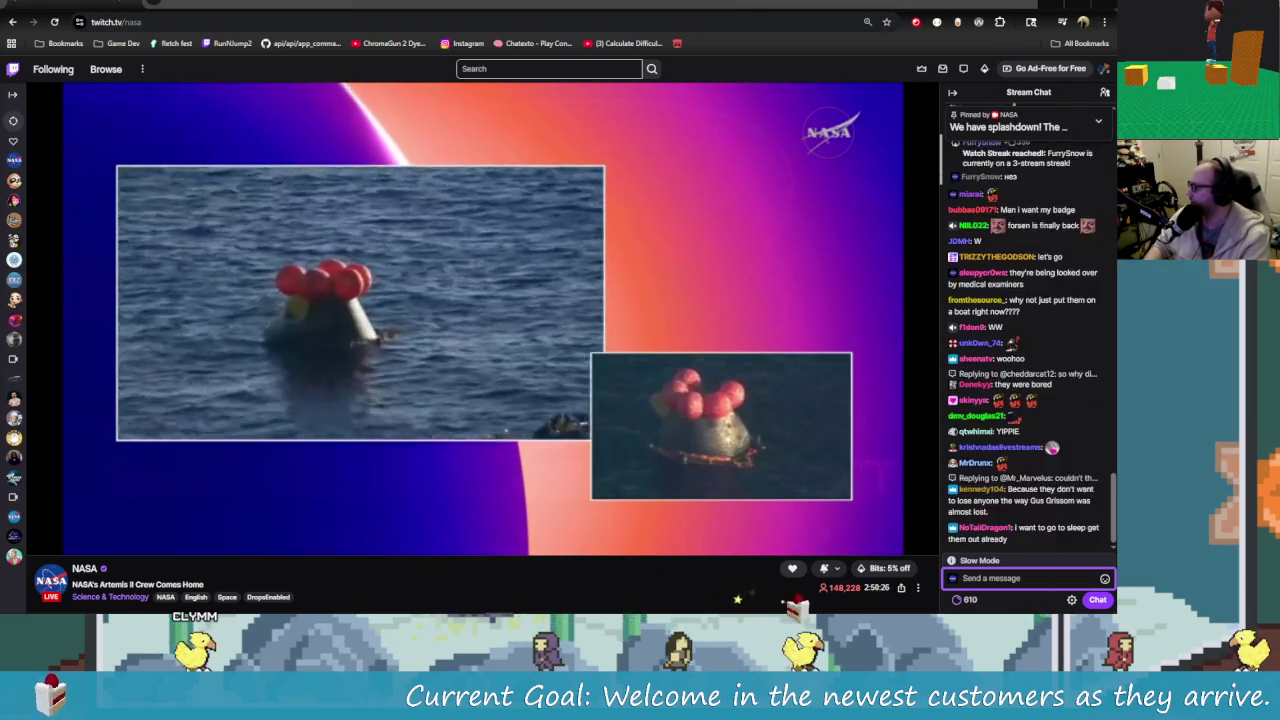
key("alt+Tab")
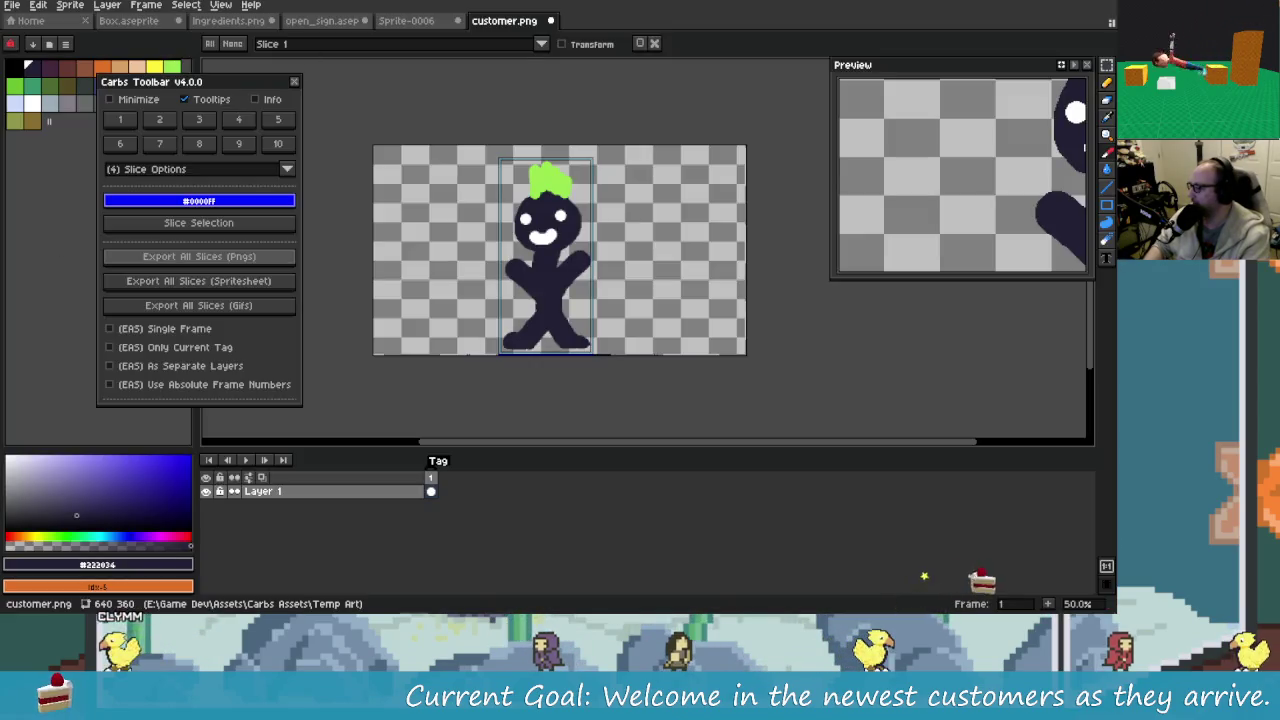
- Close Aseprite's floating sprite Preview and slice-tools windows covering the NASA stream
key("alt+Tab")
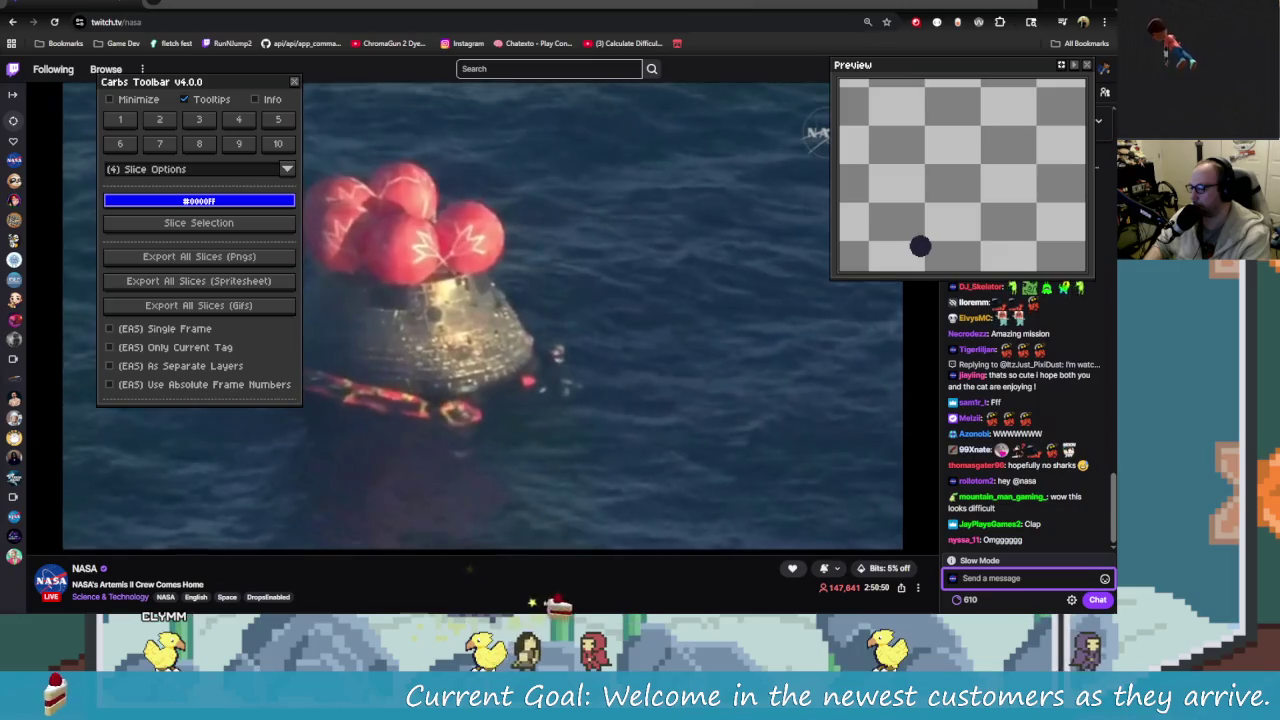
left_click(1087, 64)
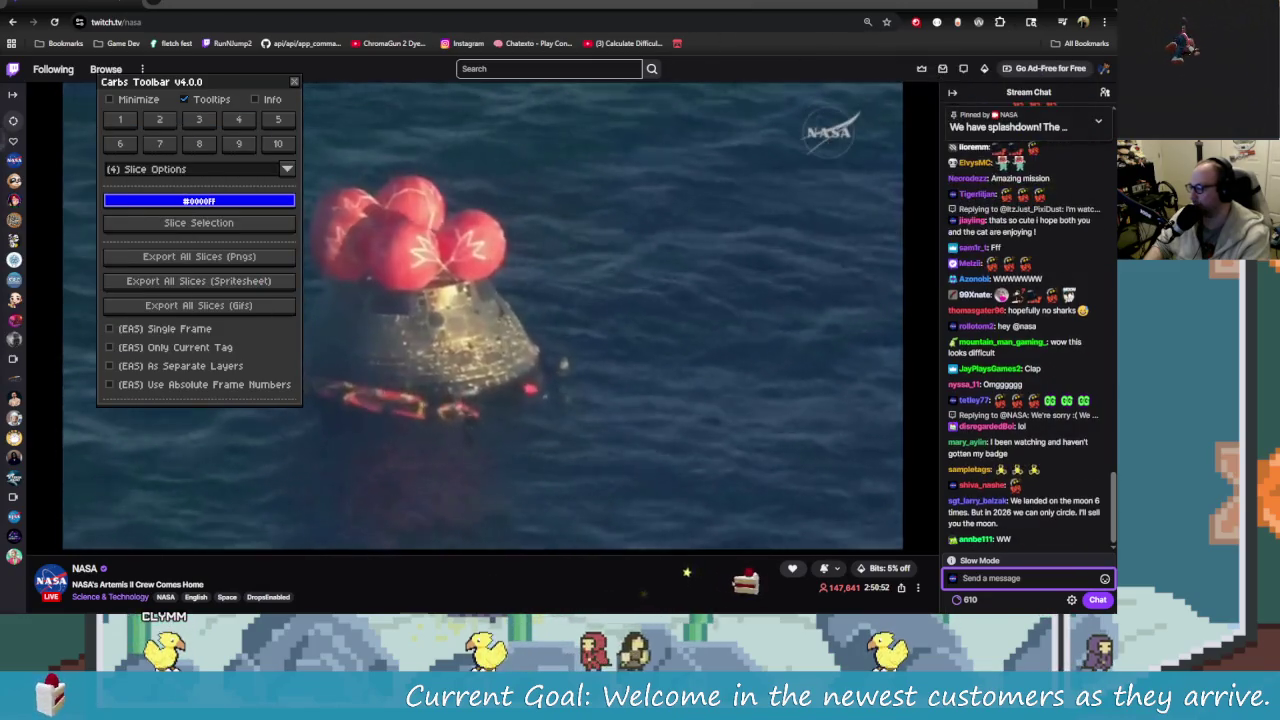
left_click(294, 81)
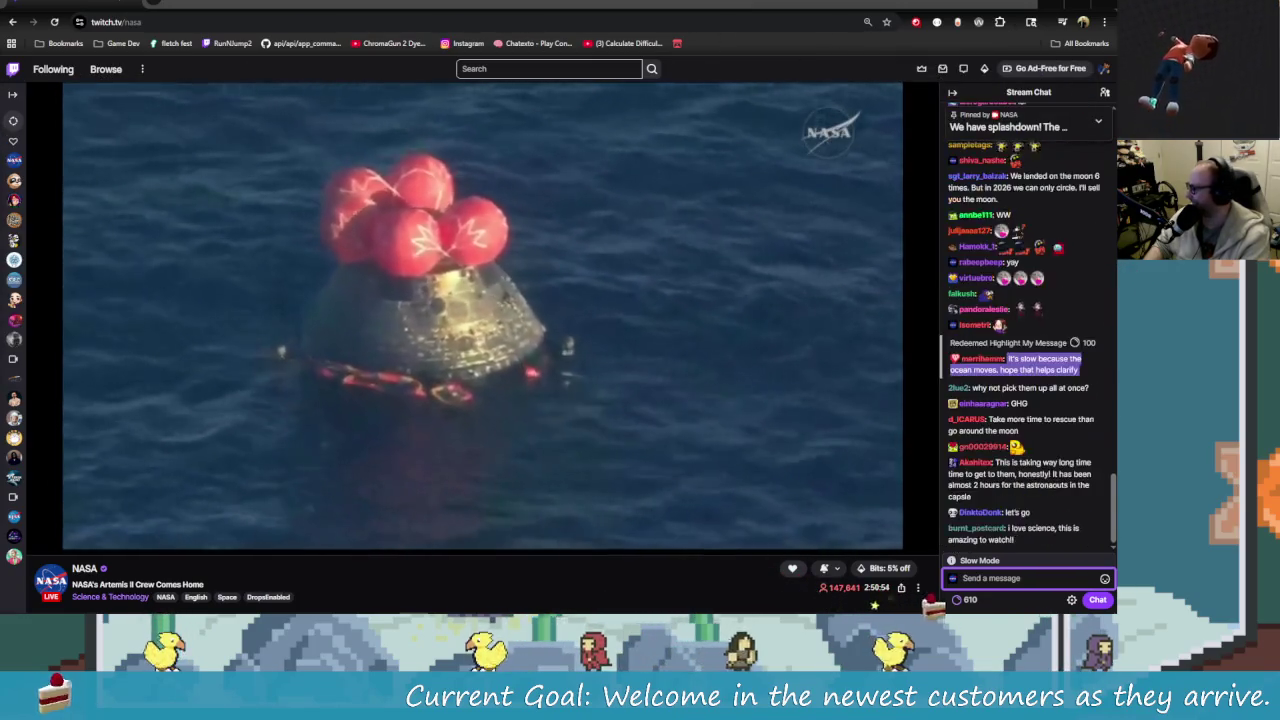